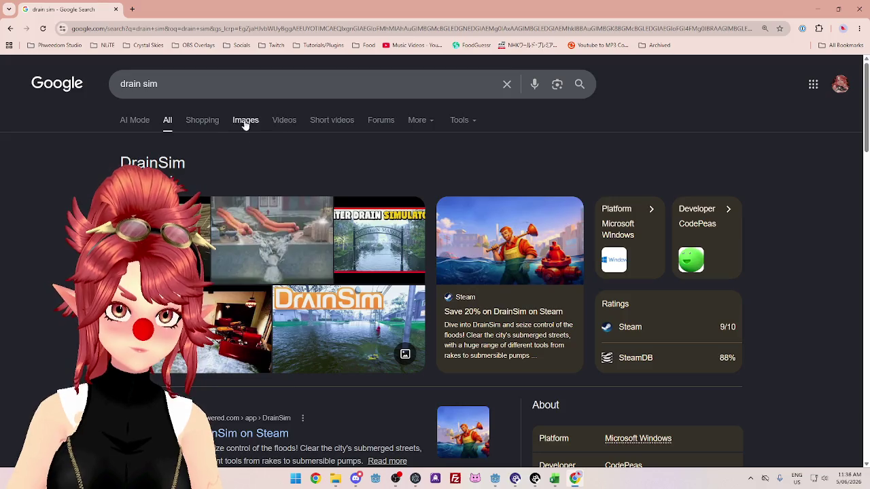
Filter the 'drain sim' Google results to videos and open the DrainSim flooded construction site video.
click(286, 124)
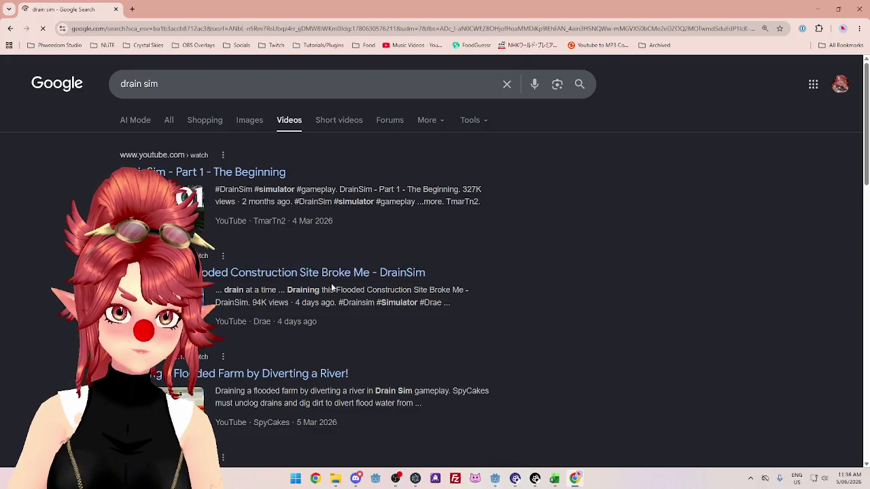
scroll(293, 270, down, 1)
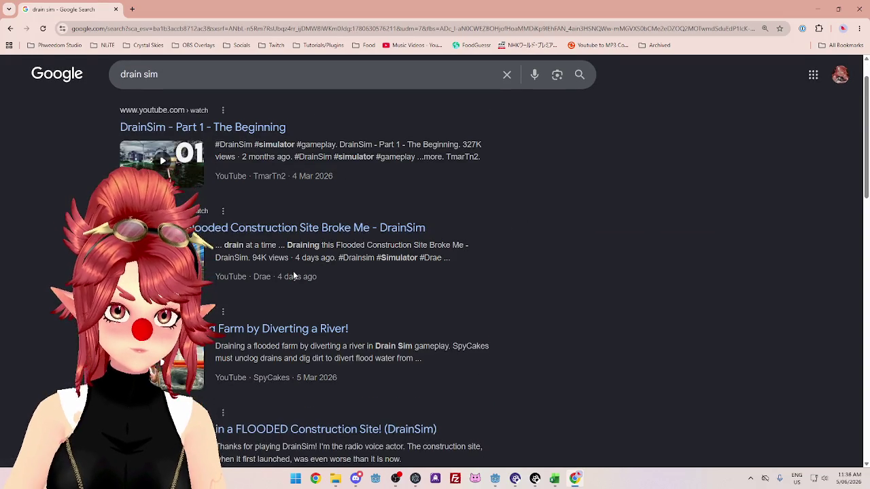
click(228, 233)
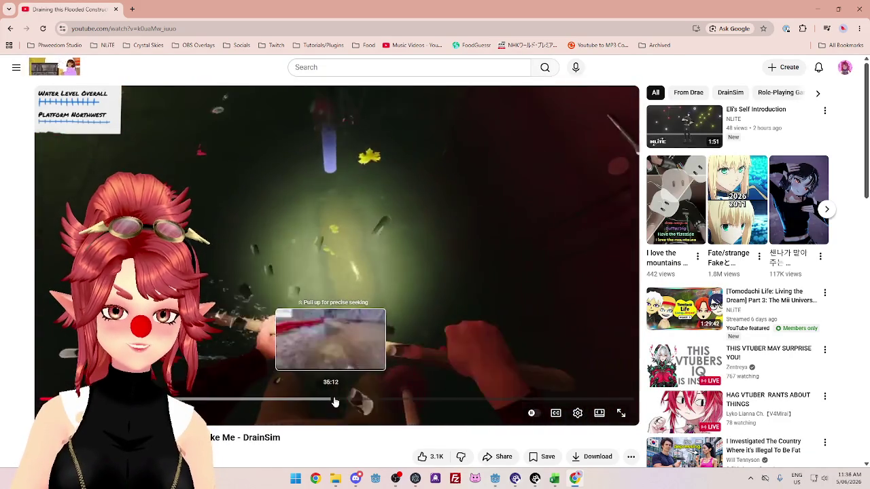
Seek the DrainSim video ahead to around the 35:12 mark.
click(324, 400)
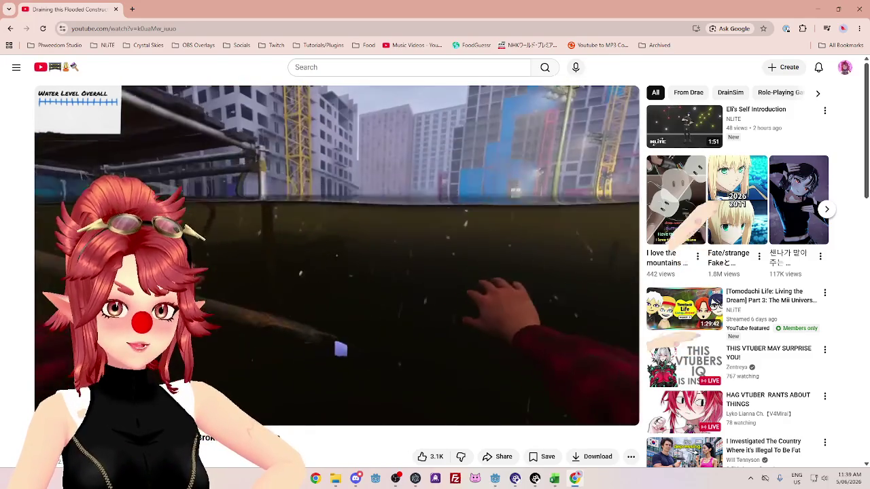
Back in Godot, add a String extra call argument in the signal connection dialog.
key(alt+Tab)
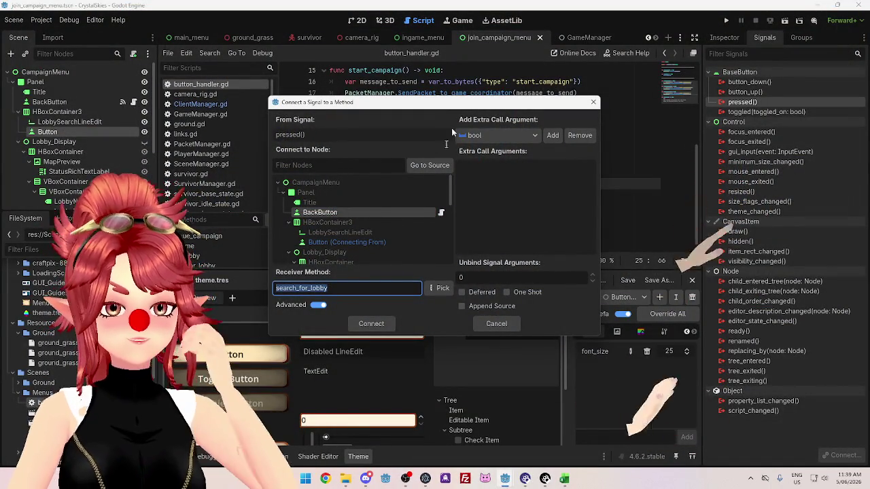
click(503, 185)
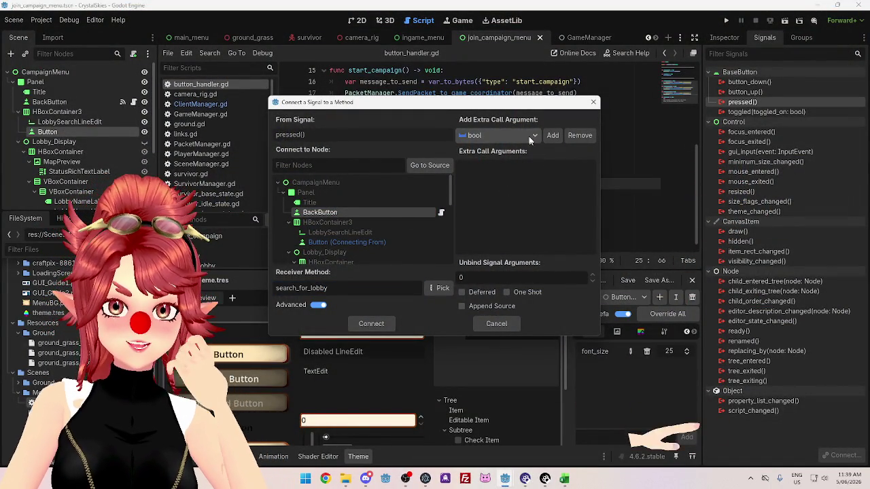
mouse_move(518, 106)
mouse_down()
mouse_move(520, 238)
mouse_move(515, 205)
mouse_up()
click(500, 234)
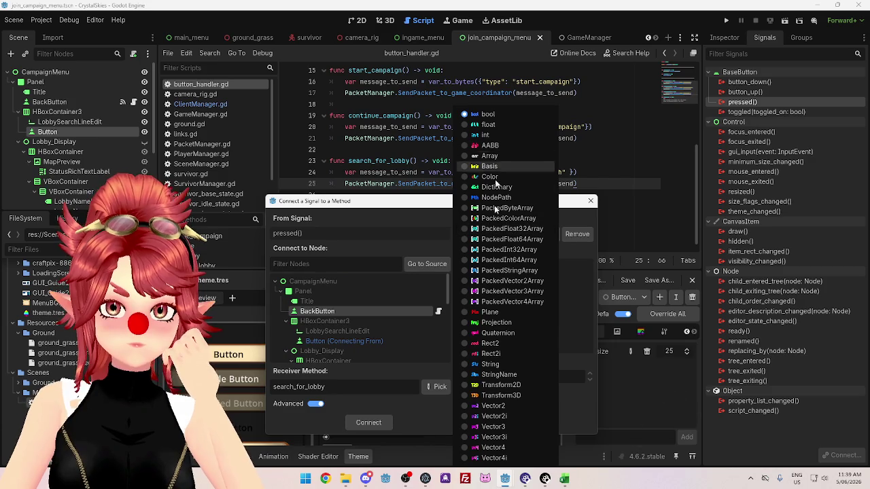
click(491, 363)
mouse_move(490, 207)
mouse_down()
mouse_move(392, 104)
mouse_move(360, 115)
mouse_move(435, 127)
mouse_move(474, 120)
mouse_up()
click(459, 156)
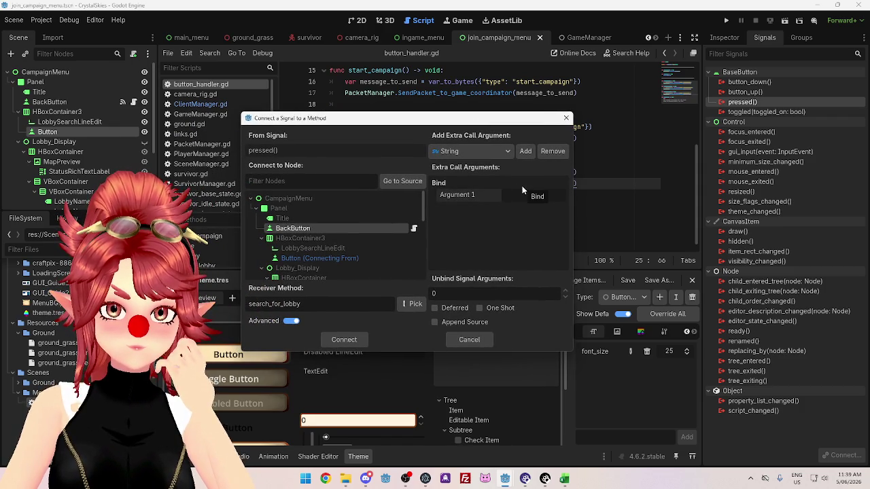
Shift the dialog to reveal search_for_lobby, then close it without connecting.
mouse_move(474, 120)
mouse_down()
mouse_move(534, 233)
mouse_move(541, 203)
mouse_move(561, 185)
mouse_up()
mouse_move(495, 186)
mouse_down()
mouse_move(473, 204)
mouse_move(465, 182)
mouse_up()
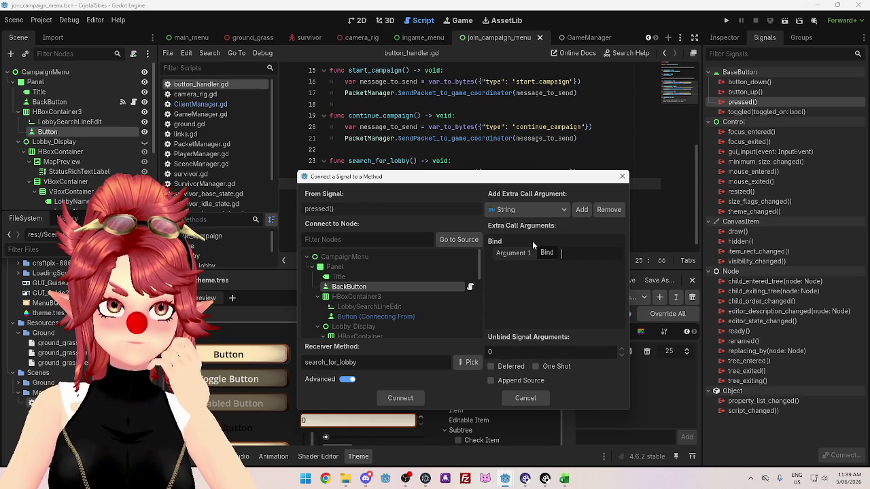
mouse_move(540, 180)
mouse_down()
mouse_move(562, 178)
mouse_move(583, 215)
mouse_move(578, 170)
mouse_move(582, 205)
mouse_move(576, 195)
mouse_up()
click(658, 193)
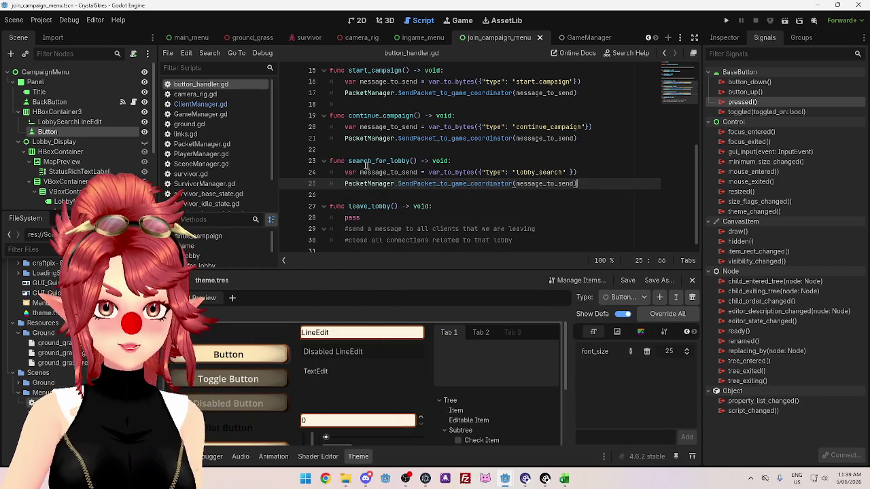
Add a lobby_code: String parameter to search_for_lobby on line 23, briefly viewing the 2D scene.
click(413, 161)
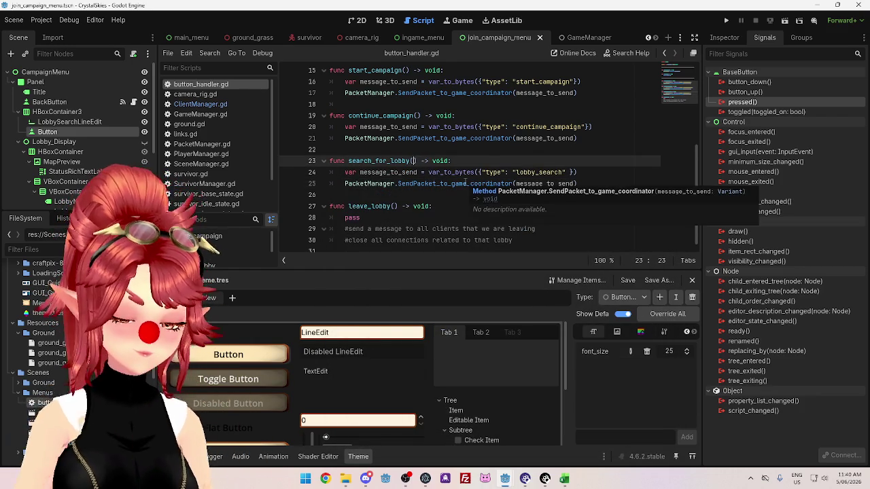
text(lobby_code: S)
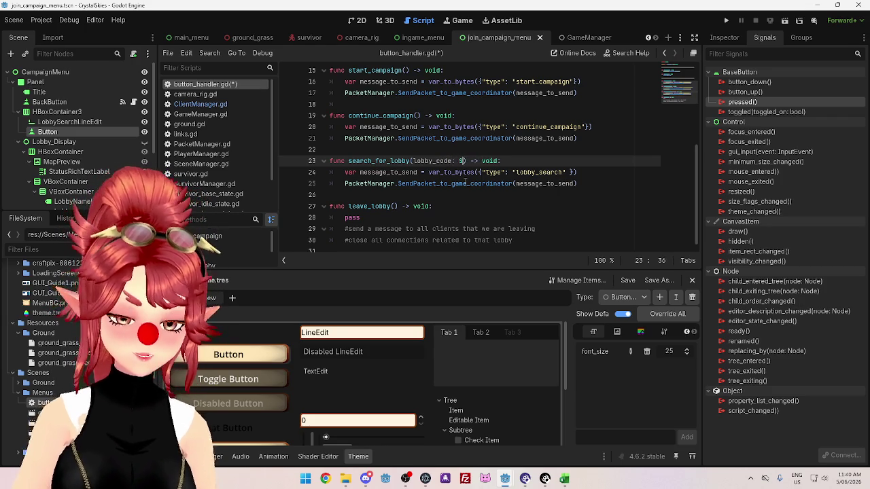
text(g)
click(467, 183)
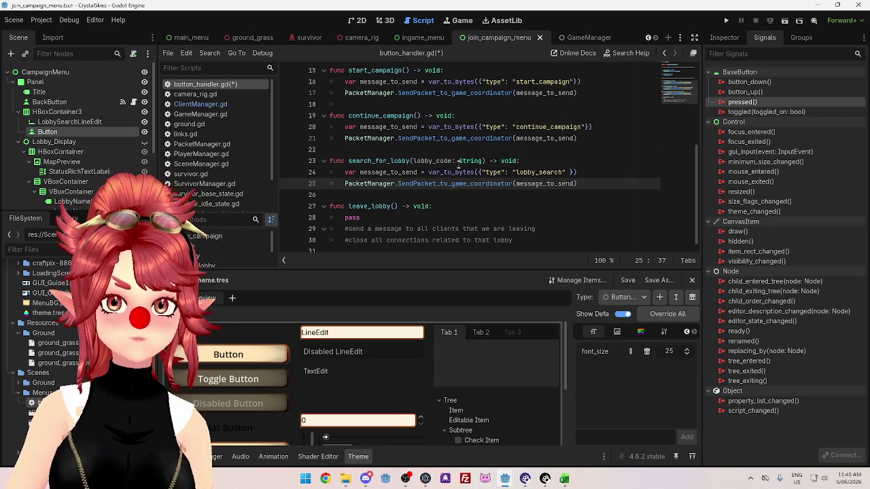
click(359, 21)
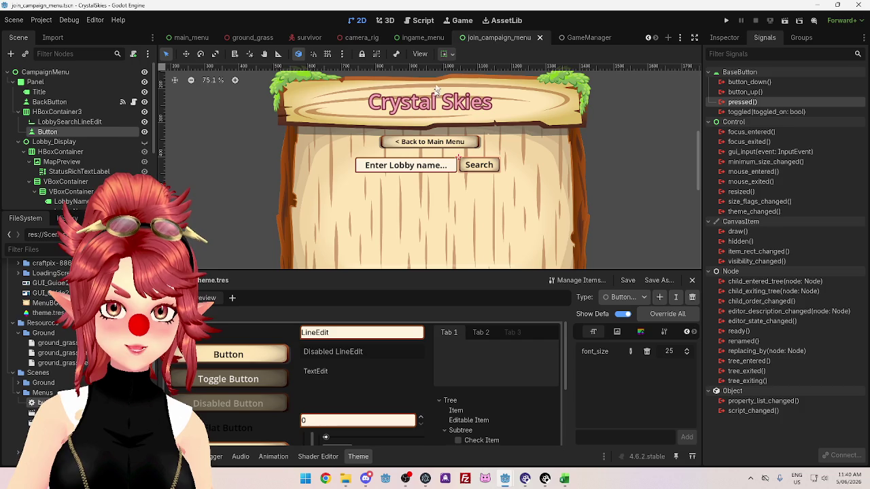
click(422, 21)
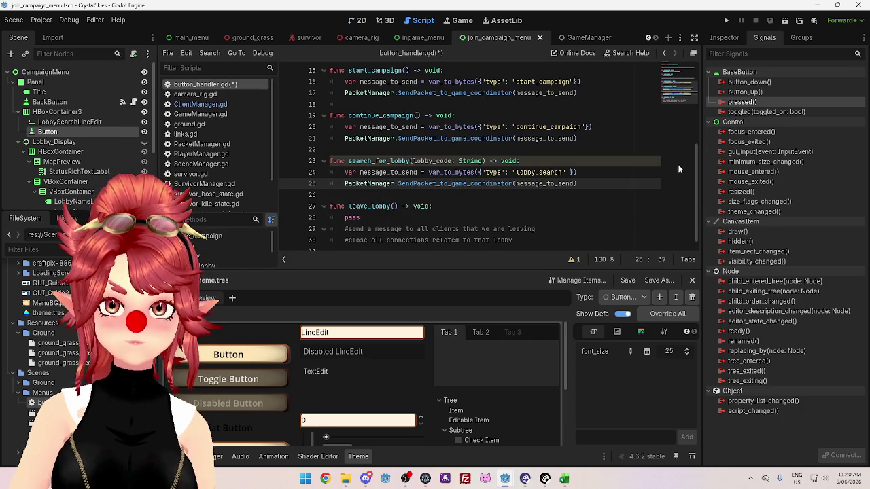
Connect the Button's pressed() signal to a new _on_button_pressed method, without extra arguments or Advanced.
right_click(742, 102)
click(768, 113)
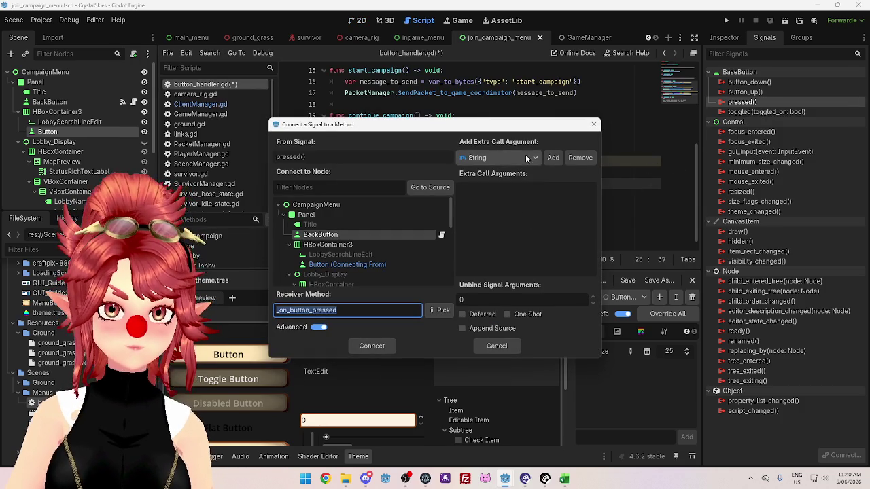
click(553, 157)
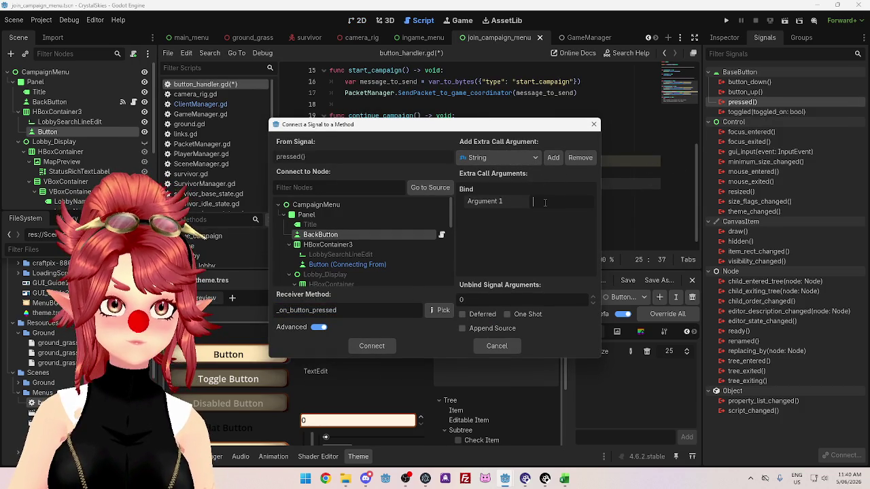
mouse_move(516, 128)
mouse_down()
mouse_move(538, 251)
mouse_move(554, 208)
mouse_move(546, 225)
mouse_move(548, 150)
mouse_move(558, 200)
mouse_move(566, 195)
mouse_move(527, 148)
mouse_move(558, 199)
mouse_move(564, 240)
mouse_move(564, 186)
mouse_move(544, 179)
mouse_up()
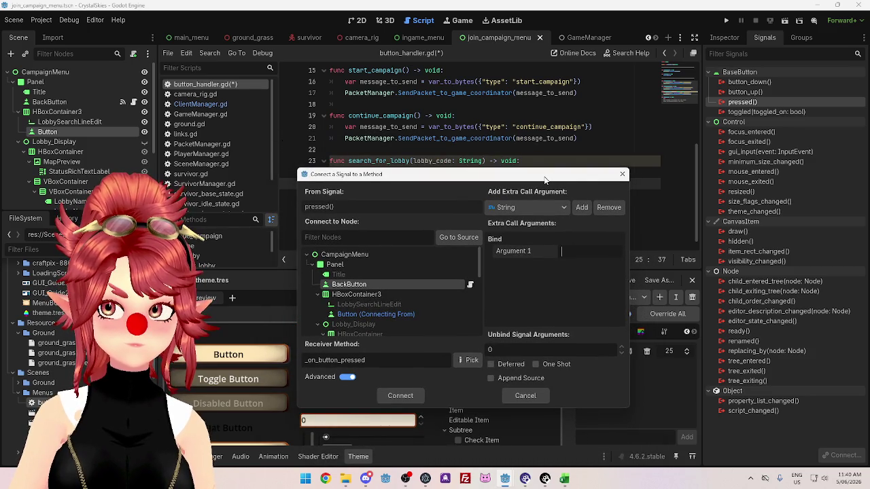
drag(544, 181, 545, 180)
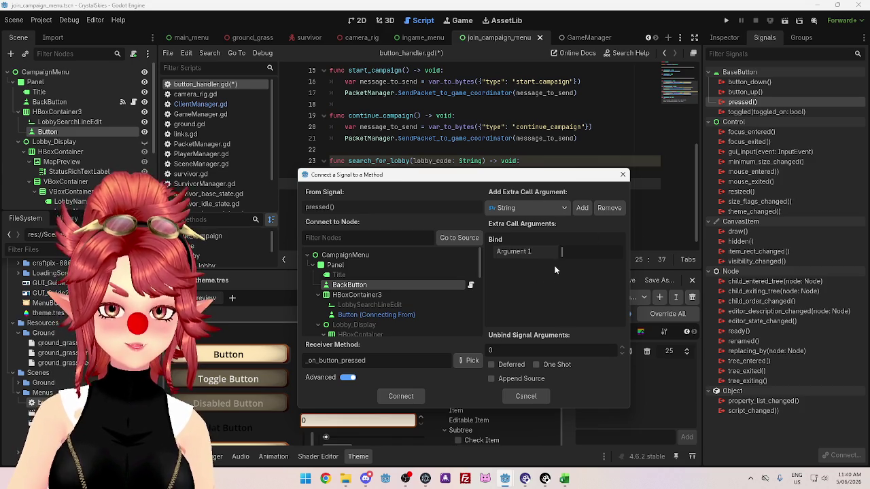
click(609, 209)
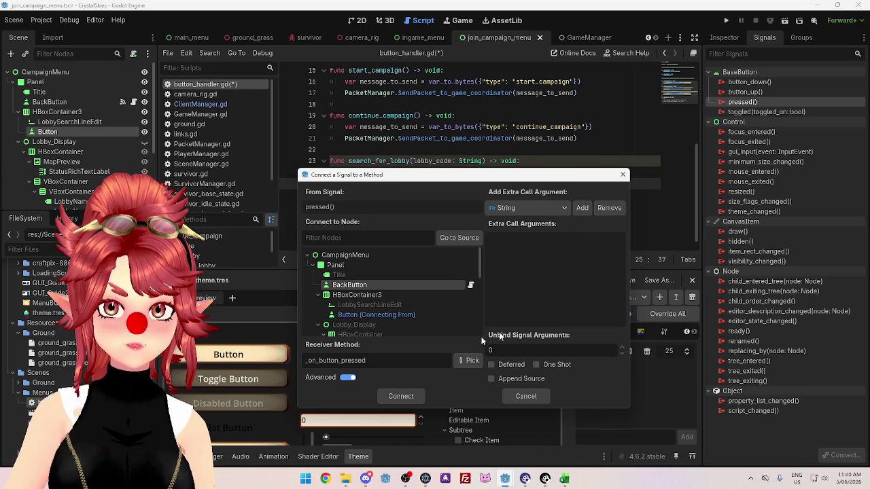
click(352, 377)
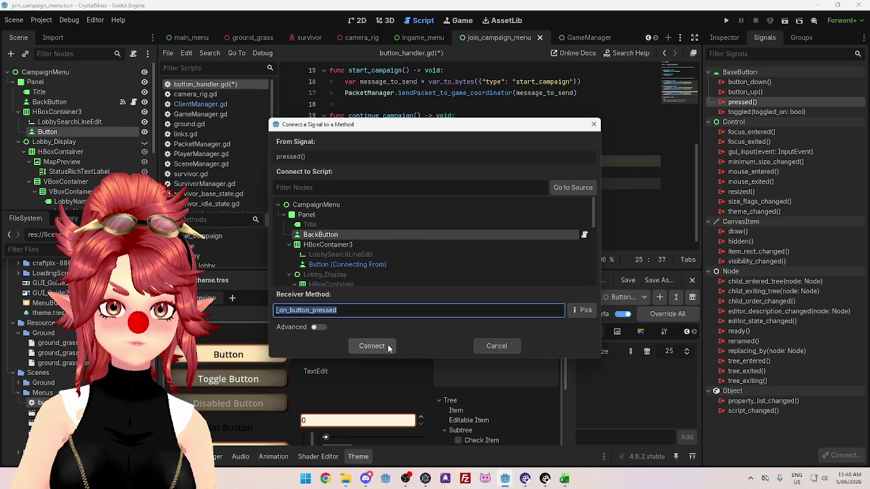
click(372, 346)
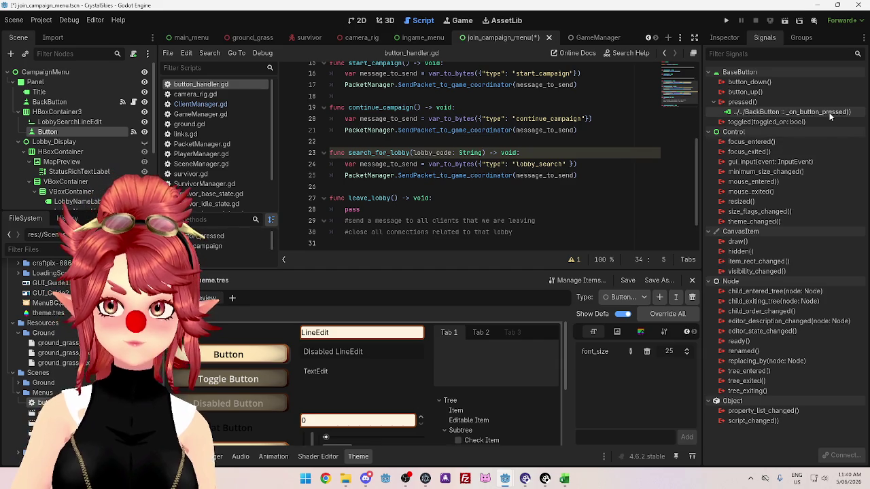
Delete the generated _on_button_pressed function and disconnect its pressed-signal connection.
scroll(506, 204, up, 5)
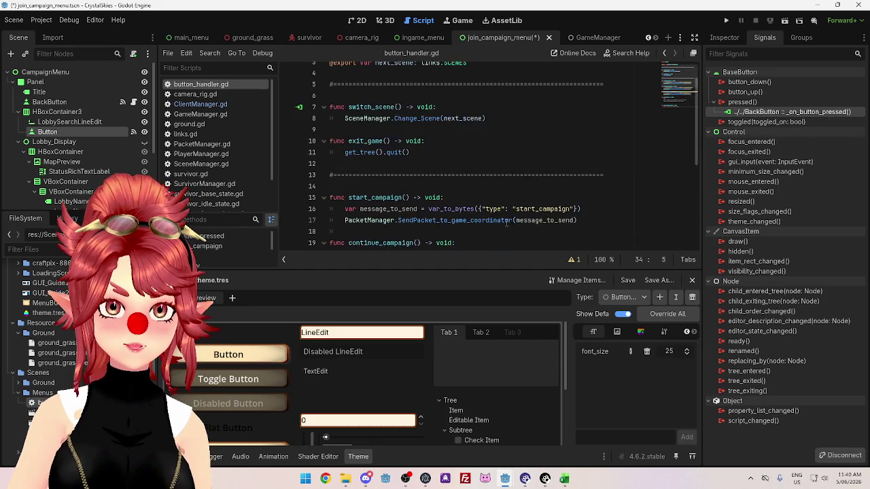
scroll(506, 223, down, 2)
scroll(506, 223, down, 4)
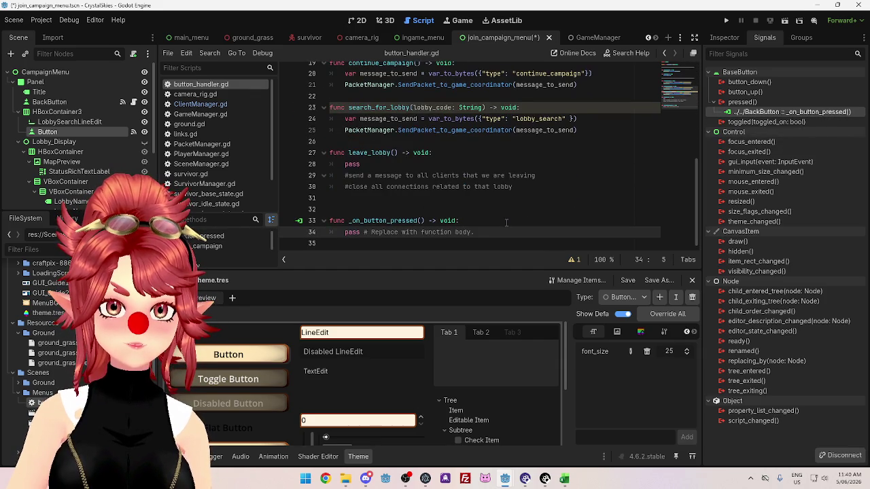
drag(512, 228, 330, 220)
key(BackSpace)
right_click(778, 112)
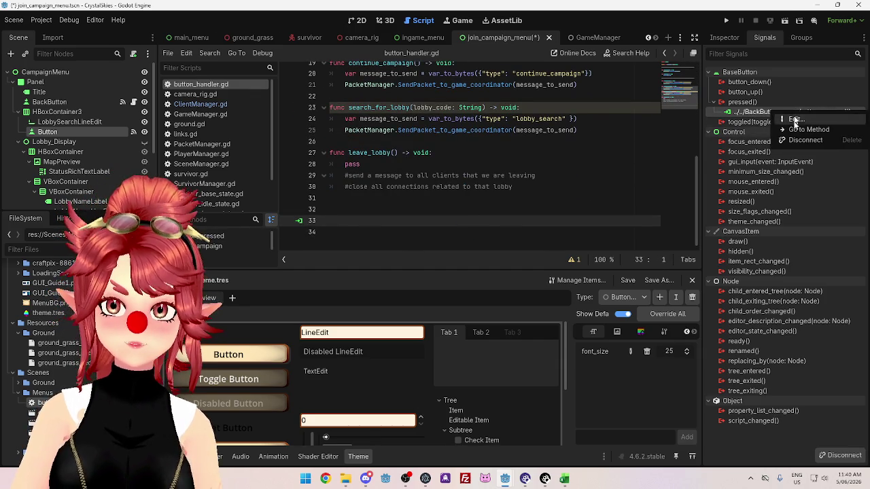
click(802, 141)
Remove the lobby_code: String parameter from search_for_lobby and select the LobbySearchLineEdit node.
scroll(438, 159, up, 2)
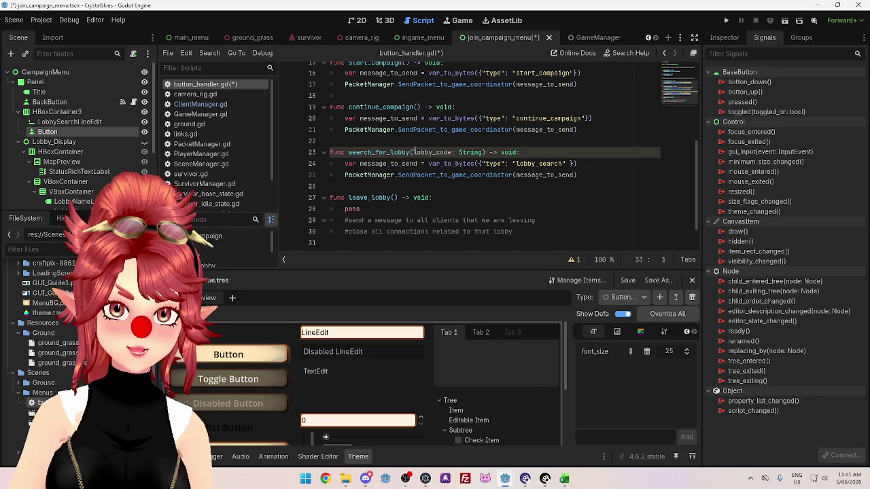
drag(413, 152, 481, 152)
key(BackSpace)
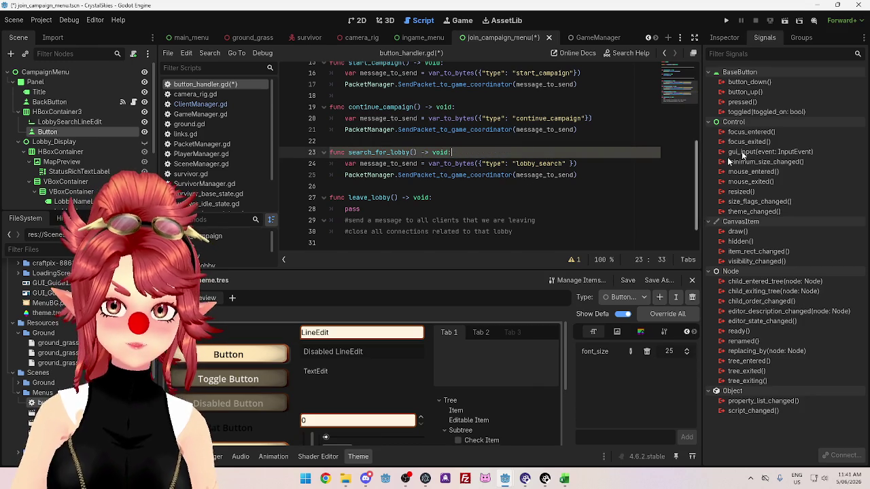
scroll(547, 226, up, 3)
scroll(546, 226, down, 2)
scroll(426, 192, up, 5)
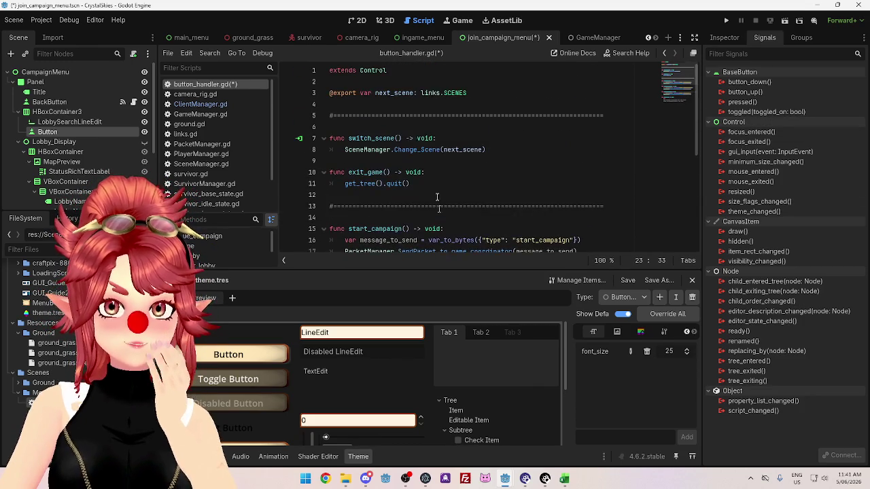
scroll(85, 146, down, 3)
scroll(82, 155, up, 2)
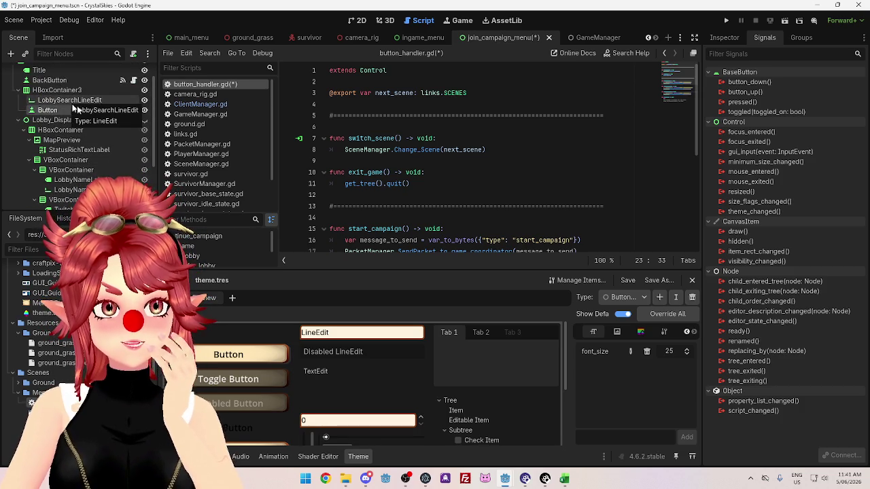
scroll(95, 100, up, 1)
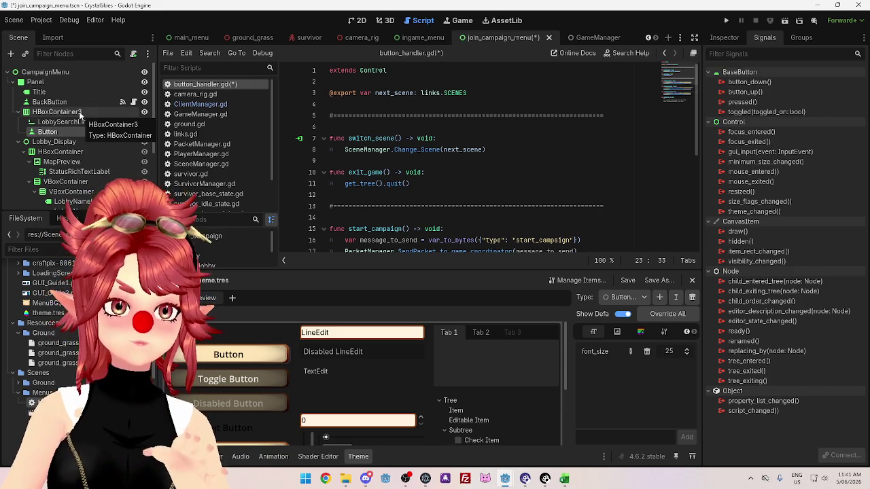
click(79, 111)
Show the lobby menu in 2D with HBoxContainer3's Button selected and its Inspector properties listed.
click(84, 132)
click(78, 123)
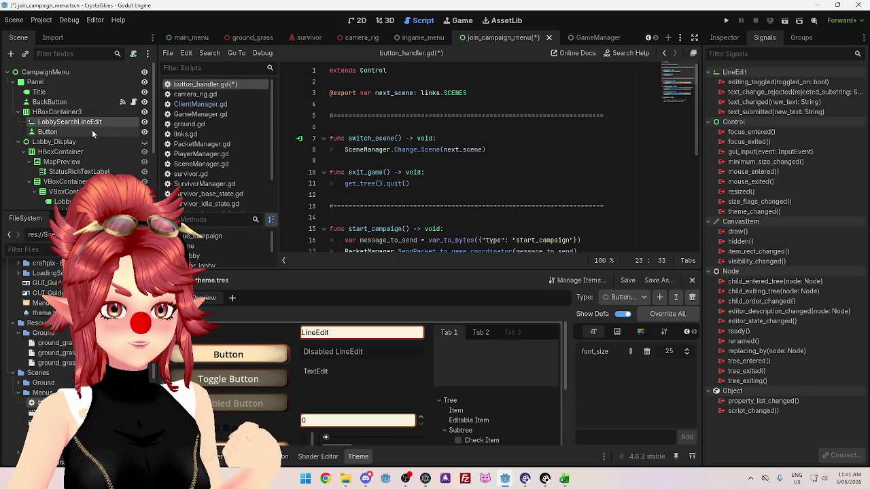
click(92, 132)
click(458, 21)
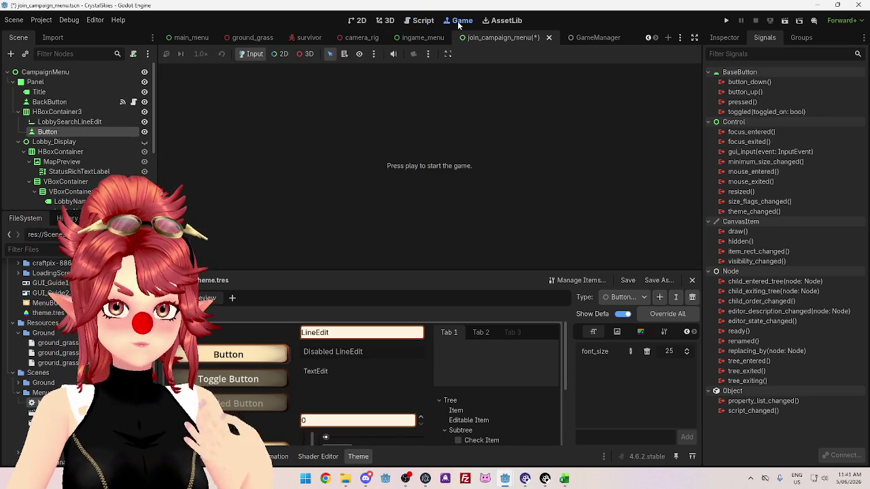
click(419, 20)
click(358, 20)
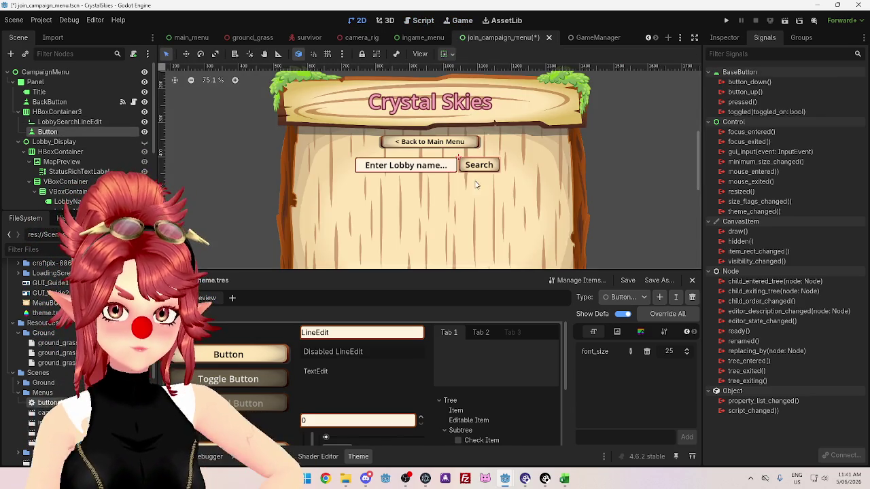
click(93, 113)
click(93, 131)
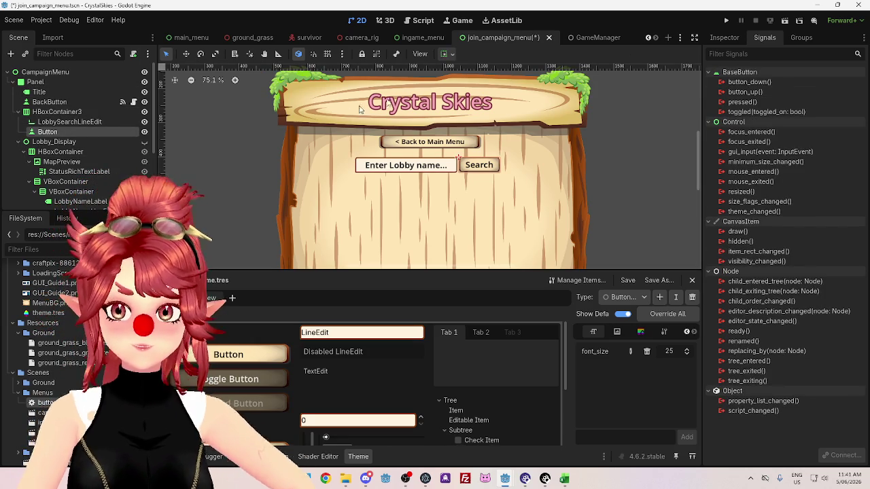
click(724, 38)
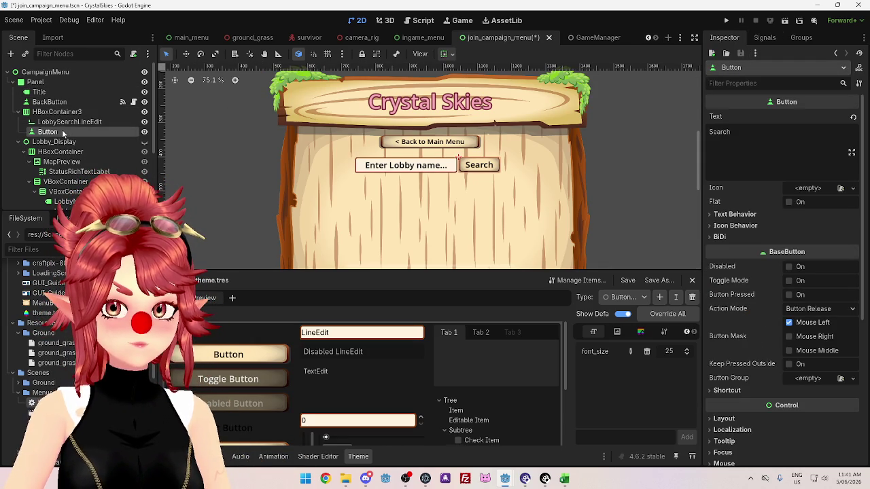
Rename the search row's Button node to SearchButton.
right_click(62, 132)
key(F2)
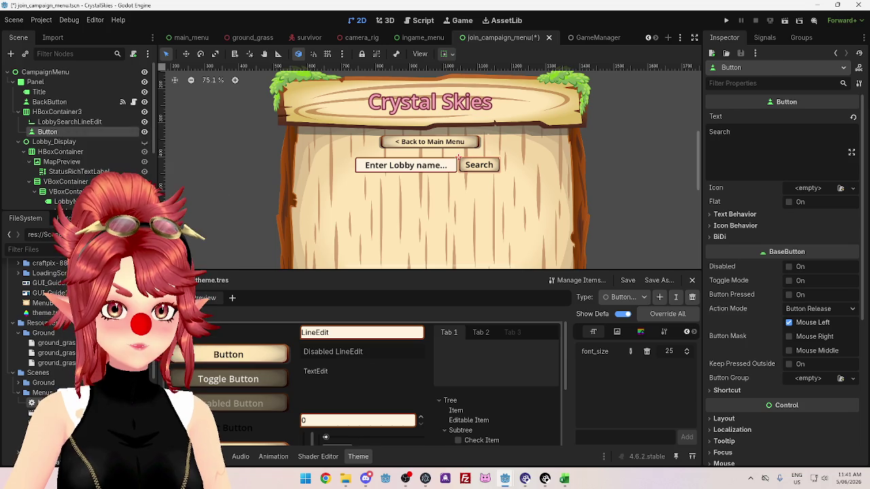
text(Search)
key(Return)
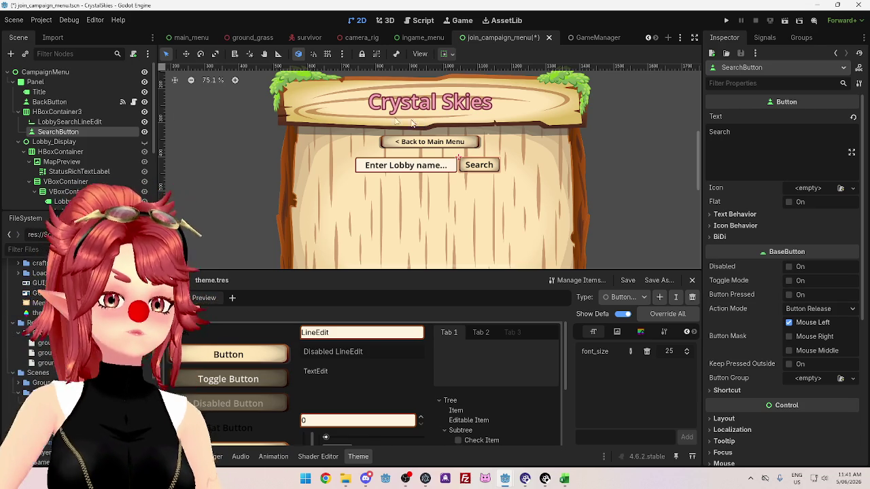
Compare LobbySearchLineEdit with SearchButton, then list SearchButton's signals.
click(69, 121)
click(68, 132)
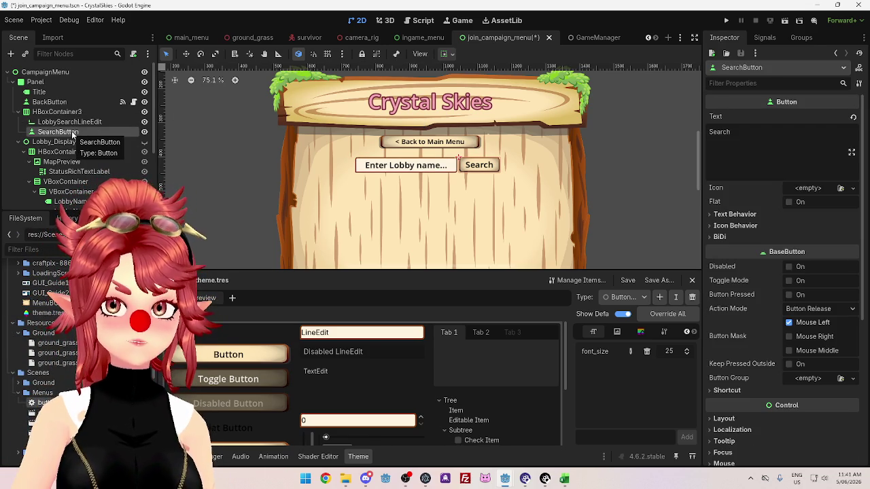
click(69, 122)
click(68, 132)
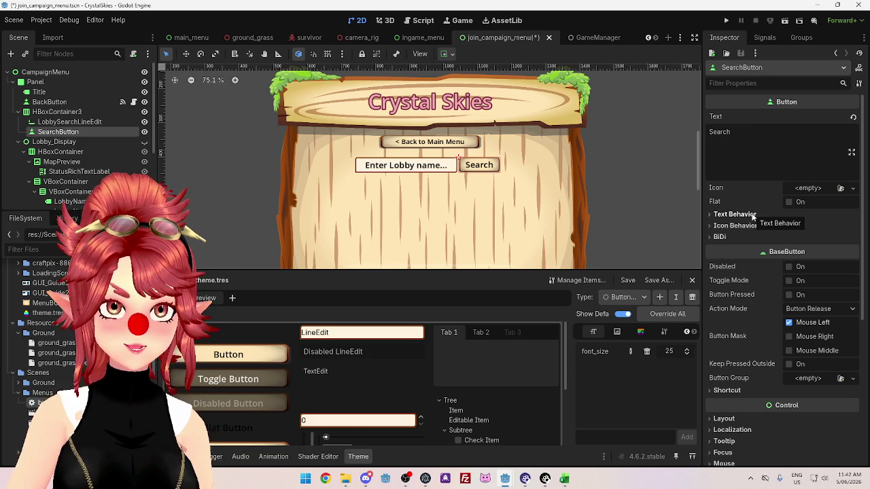
click(764, 37)
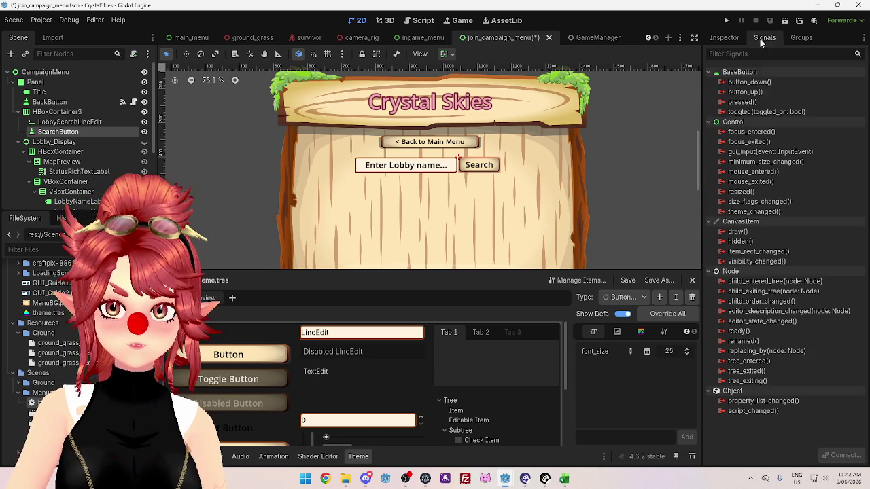
right_click(752, 102)
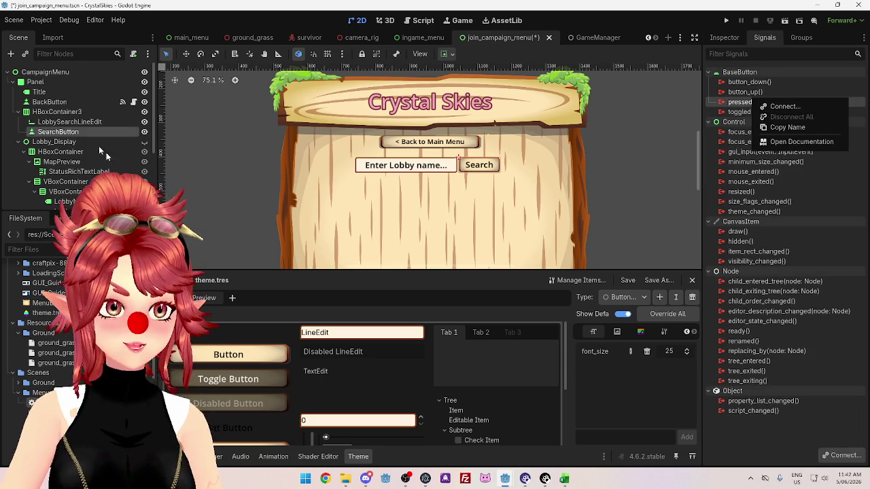
Start connecting SearchButton's pressed() signal, with receiver method _on_search_button_pressed proposed.
click(91, 129)
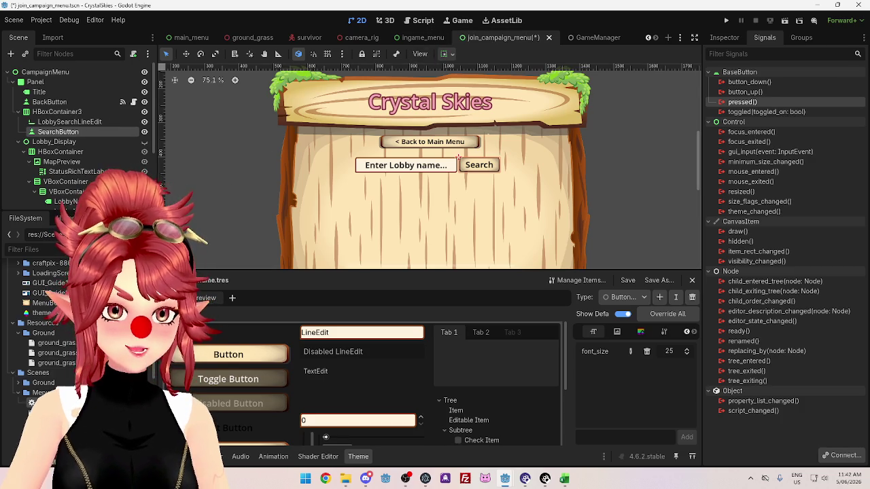
scroll(96, 104, down, 2)
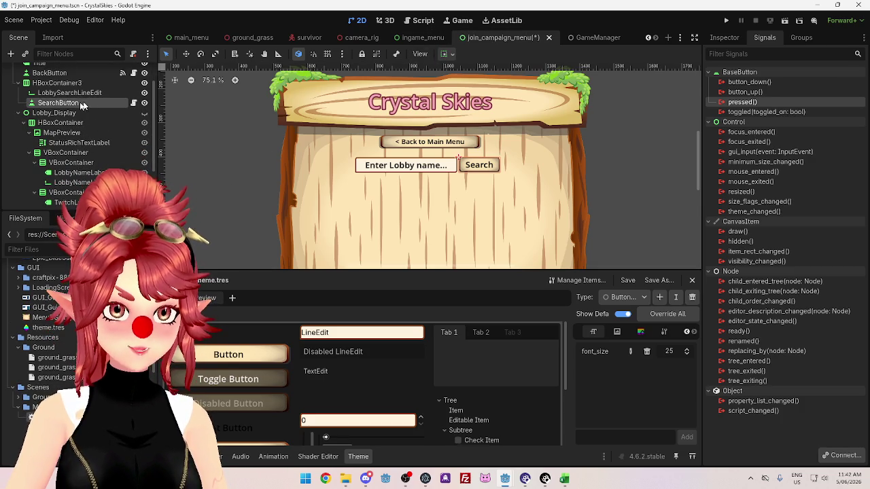
right_click(778, 103)
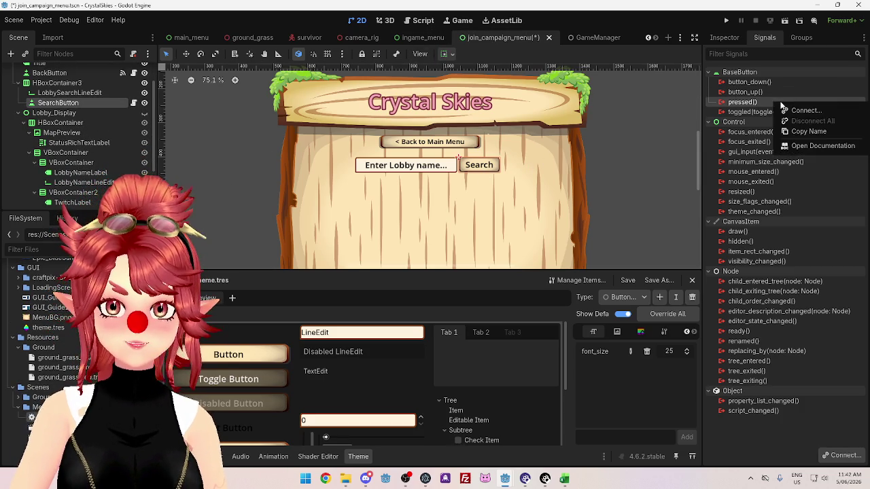
click(798, 112)
mouse_move(487, 121)
mouse_down()
mouse_move(539, 103)
mouse_move(553, 78)
mouse_up()
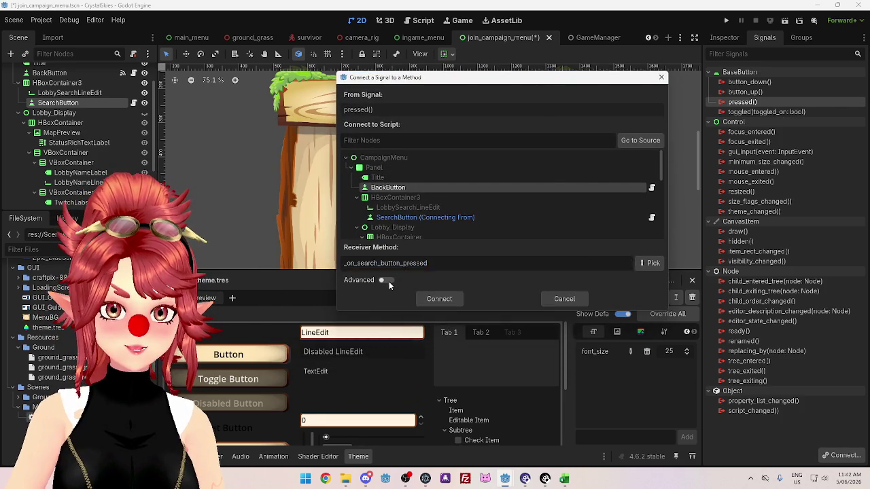
Enable Advanced and add extra call argument Argument 1 with type NodePath.
click(388, 282)
drag(547, 124, 545, 93)
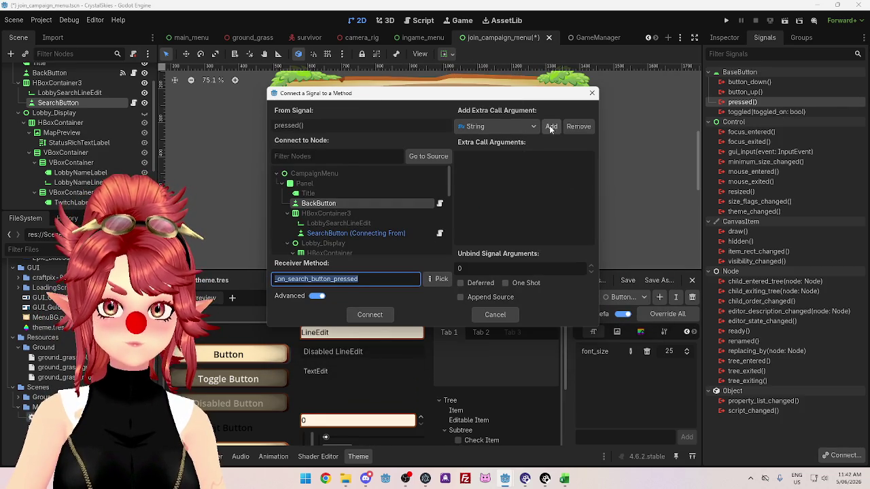
click(550, 126)
click(552, 171)
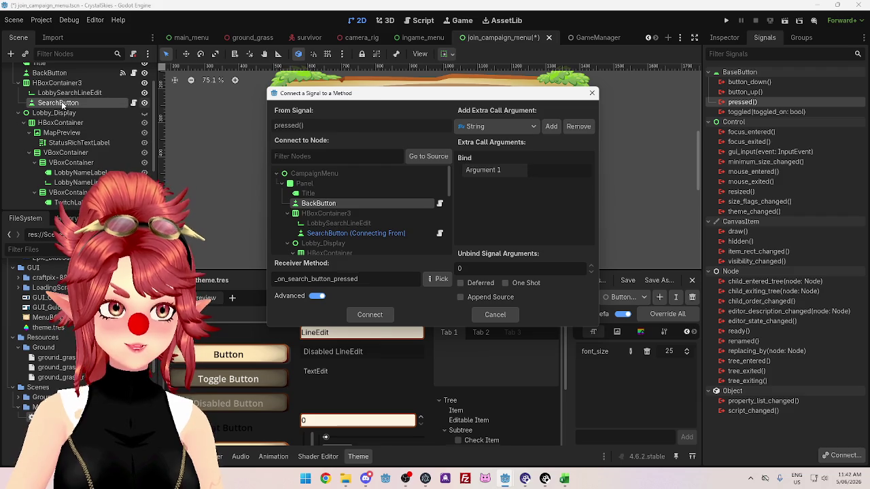
click(61, 105)
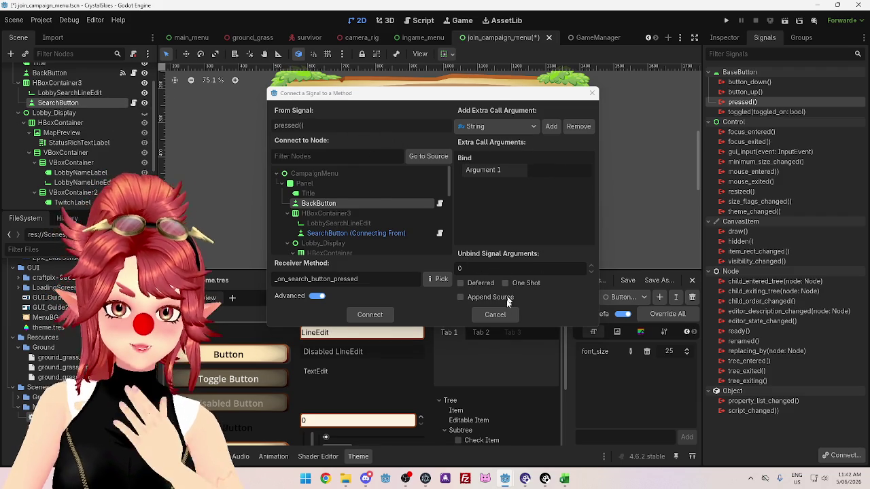
click(498, 127)
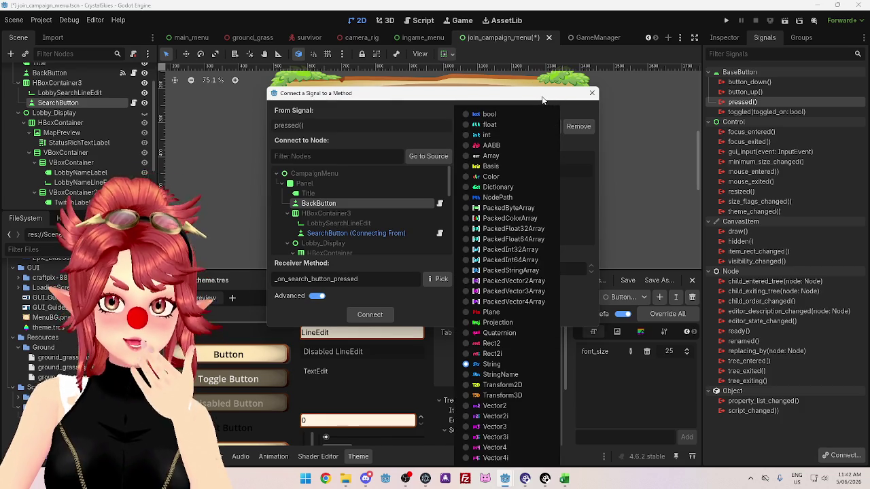
click(466, 198)
click(498, 127)
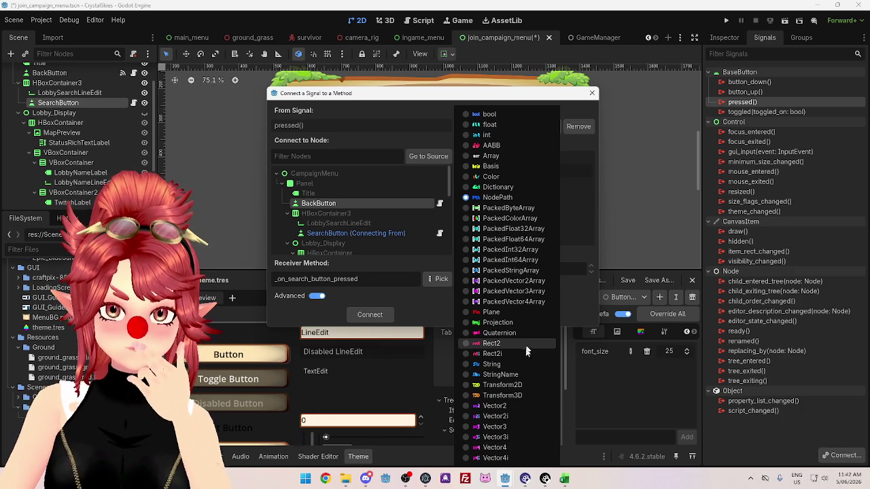
click(489, 198)
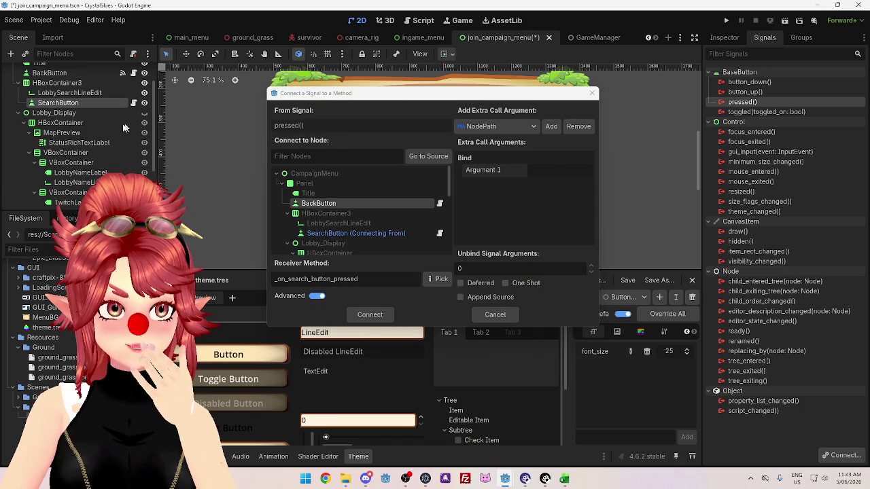
click(548, 171)
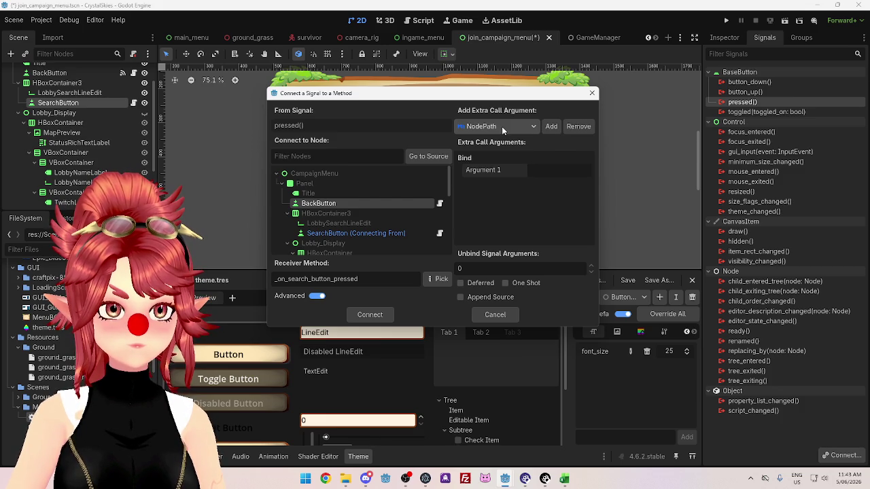
Bind $"..\LobbySearchLineEdit" as Argument 1 and connect pressed to _on_search_button_pressed.
click(501, 126)
key(Escape)
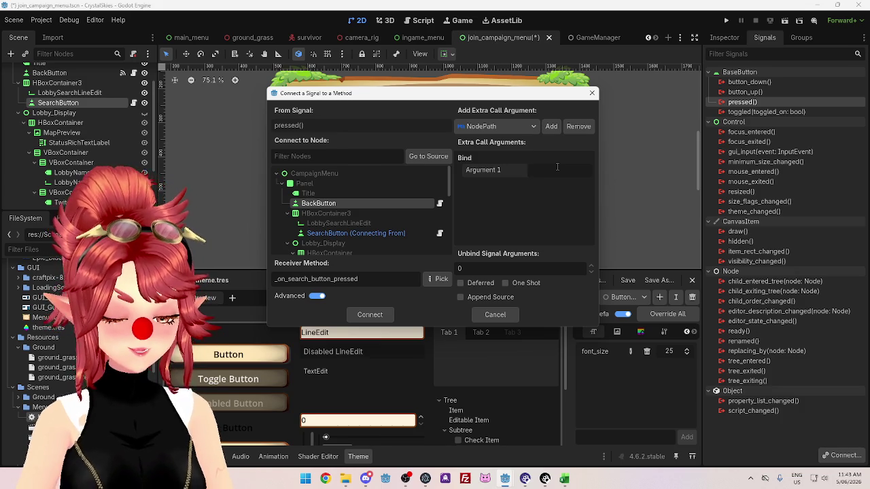
text($"../)
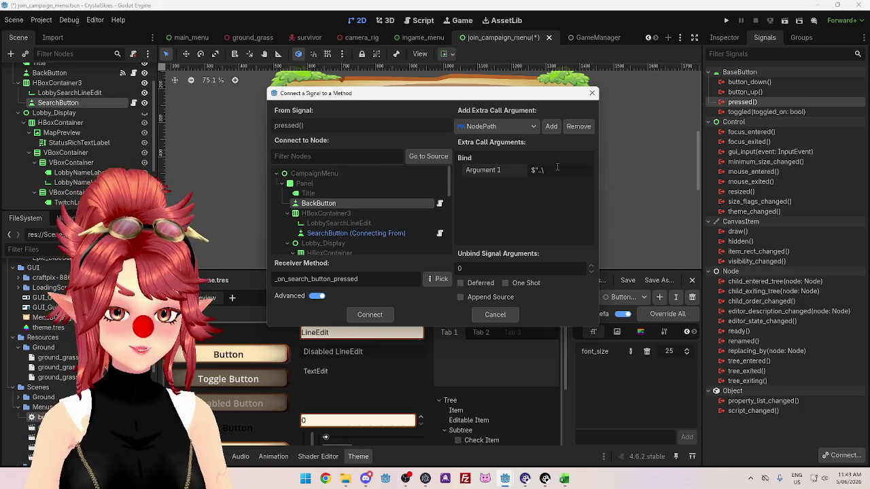
text(obby)
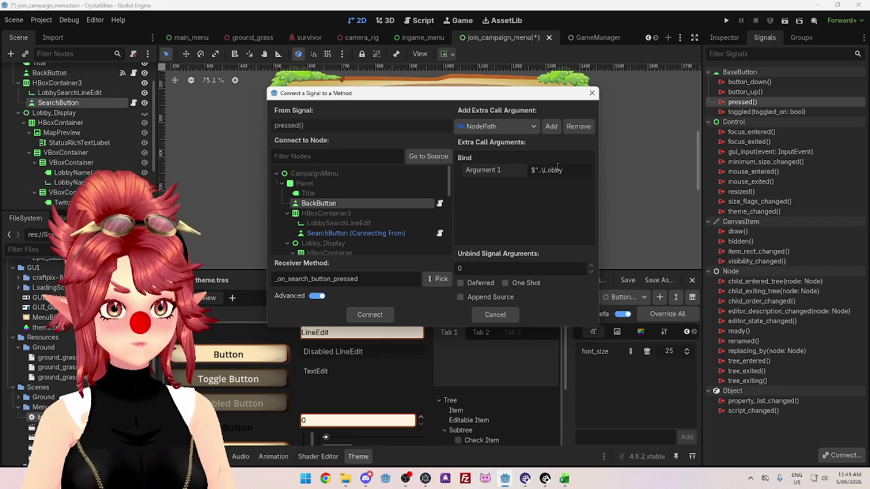
text(SearchLineEdit)
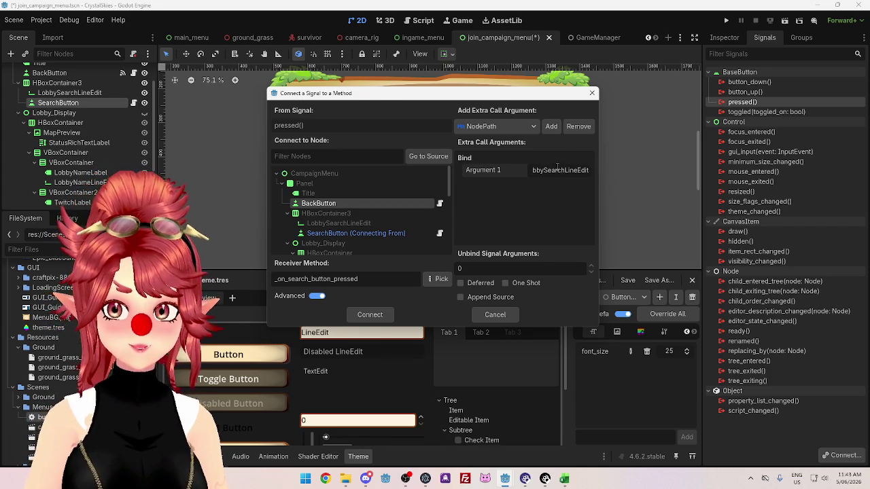
text(")
drag(597, 204, 770, 206)
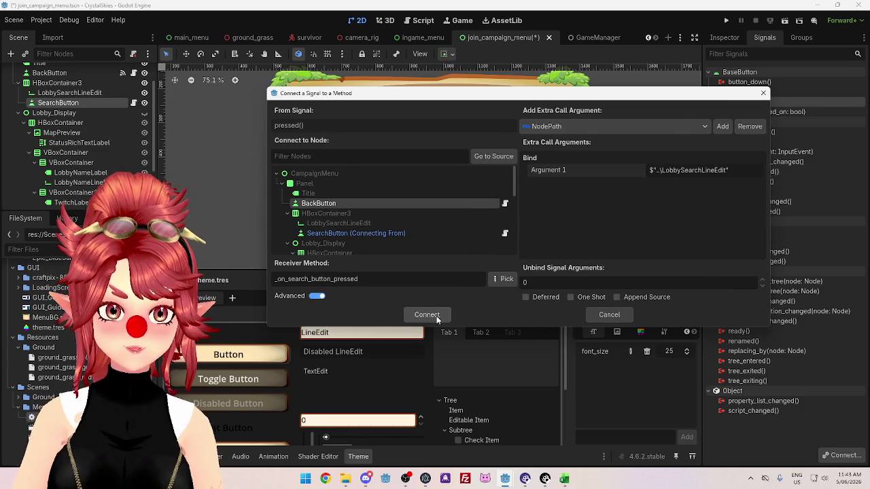
click(435, 316)
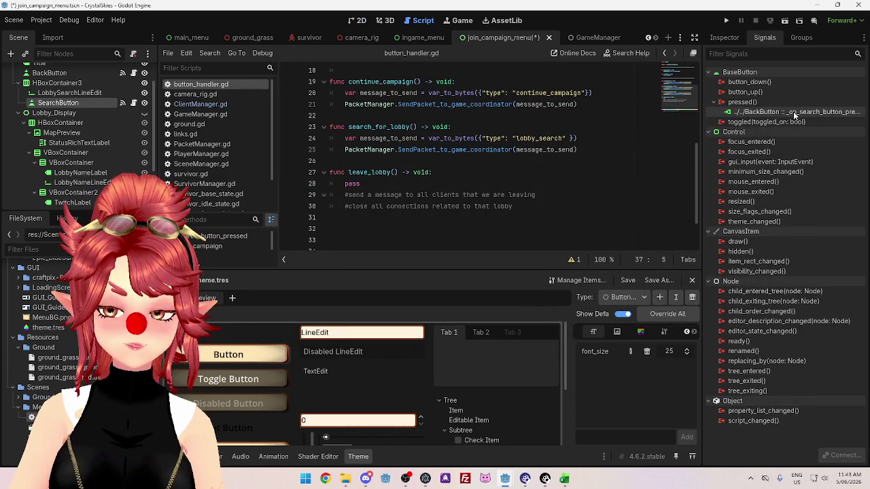
Add a 'lineedit: LineEdit' parameter to the search_for_lobby signature in button_handler.gd.
drag(698, 141, 608, 141)
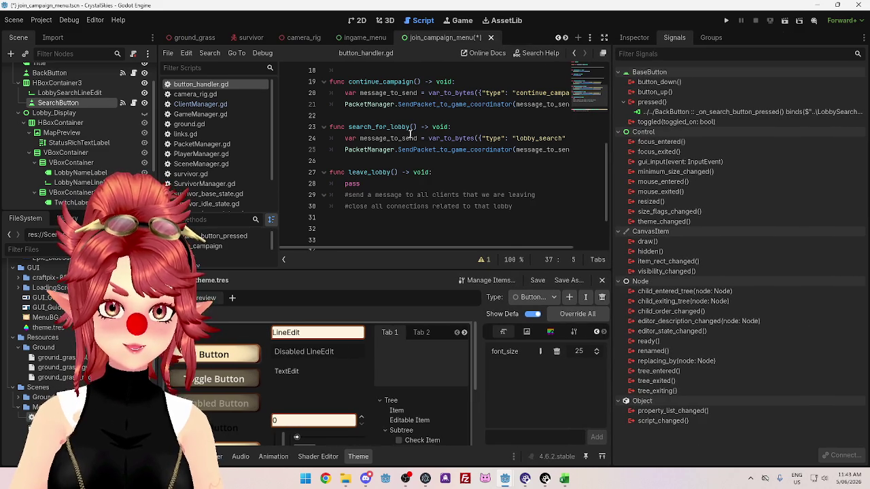
scroll(419, 148, up, 1)
click(414, 161)
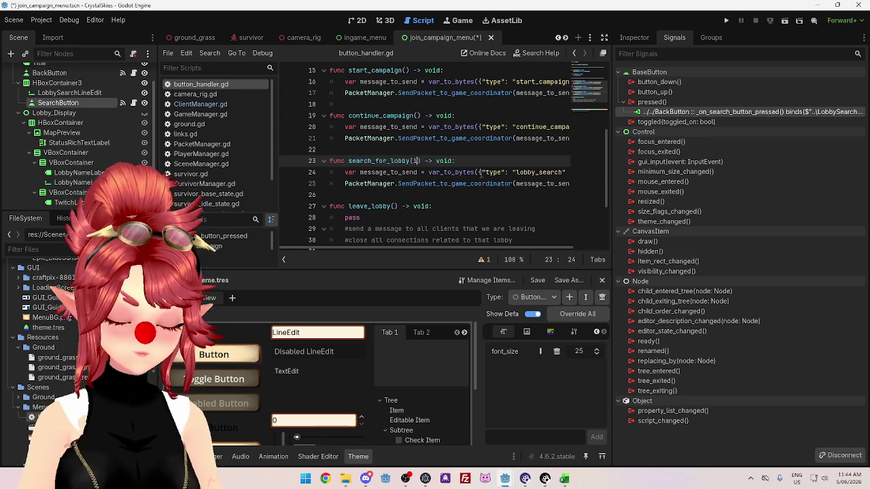
text(input)
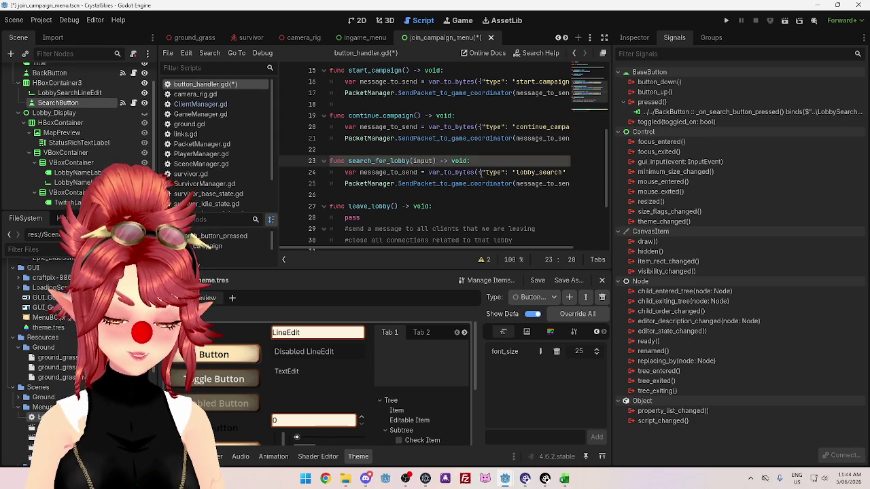
key(BackSpace)
key(BackSpace)
key(BackSpace)
text(line)
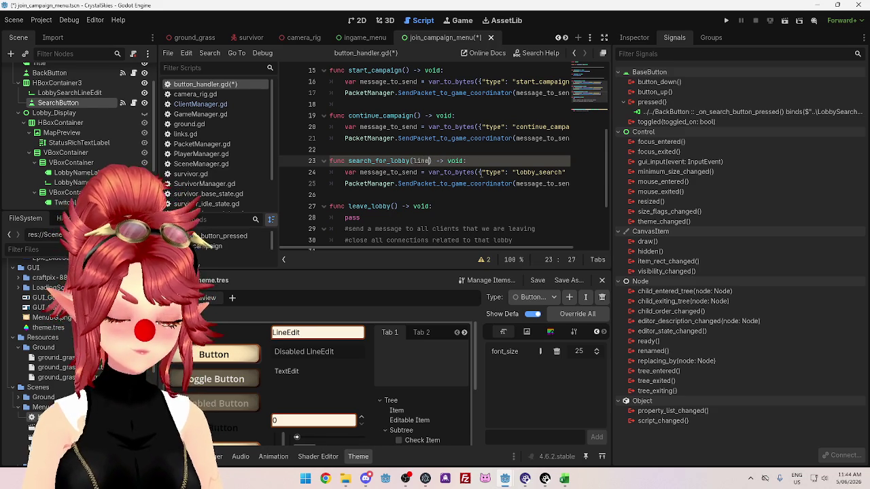
text(edit: )
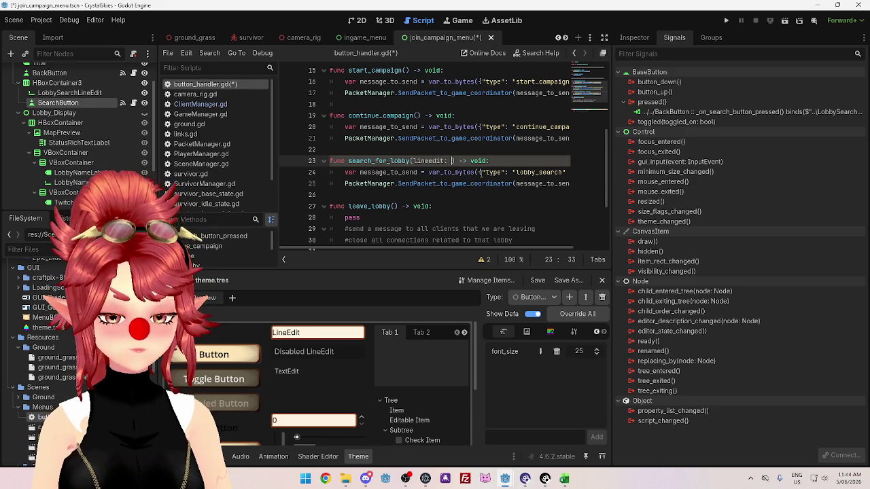
text(Line)
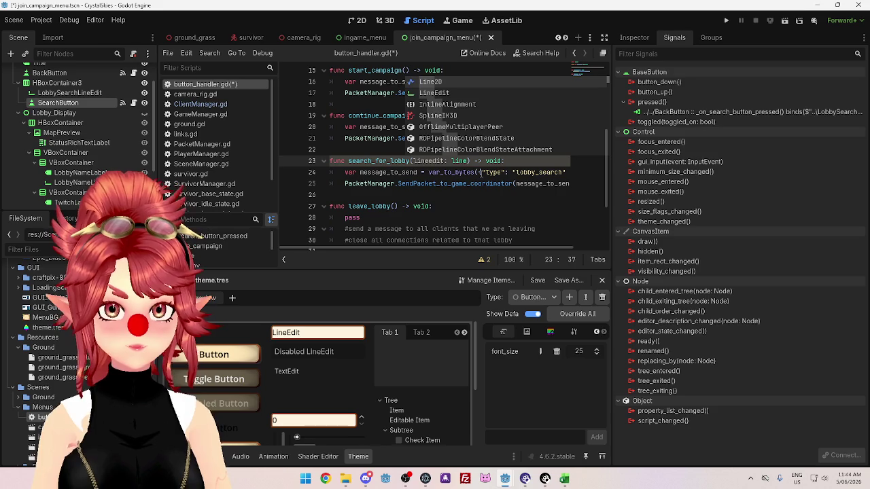
text(Edit)
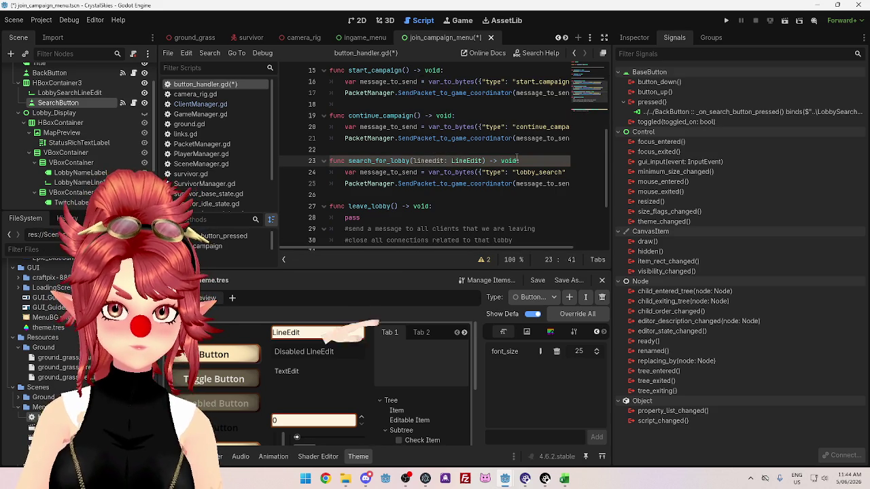
click(514, 195)
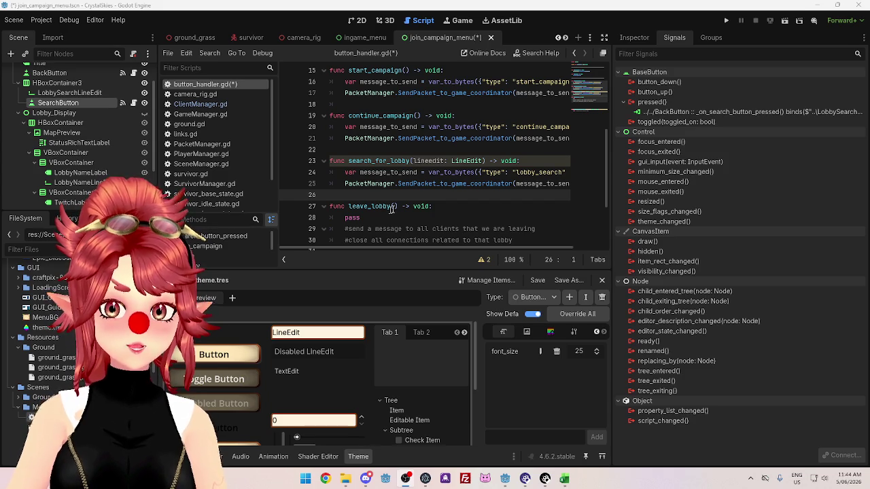
drag(452, 161, 483, 161)
Retype the parameter as NodePath and rename it to lineeditnodepath.
text(NodeP)
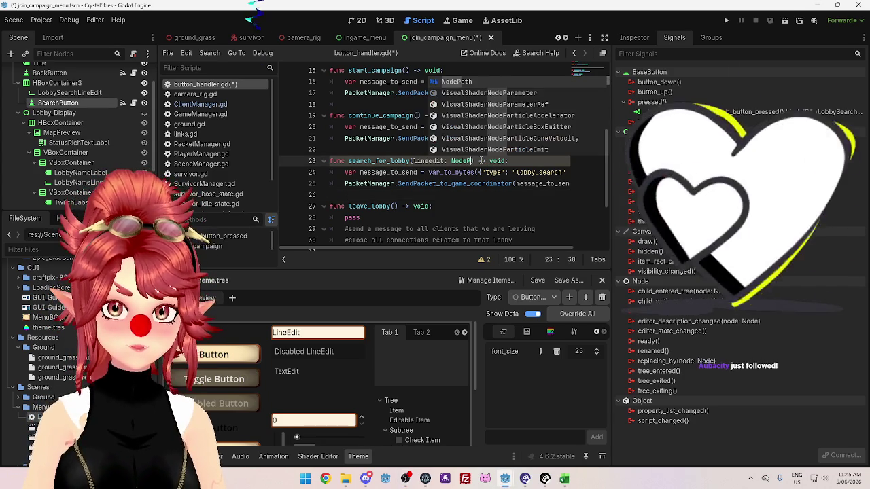
key(Return)
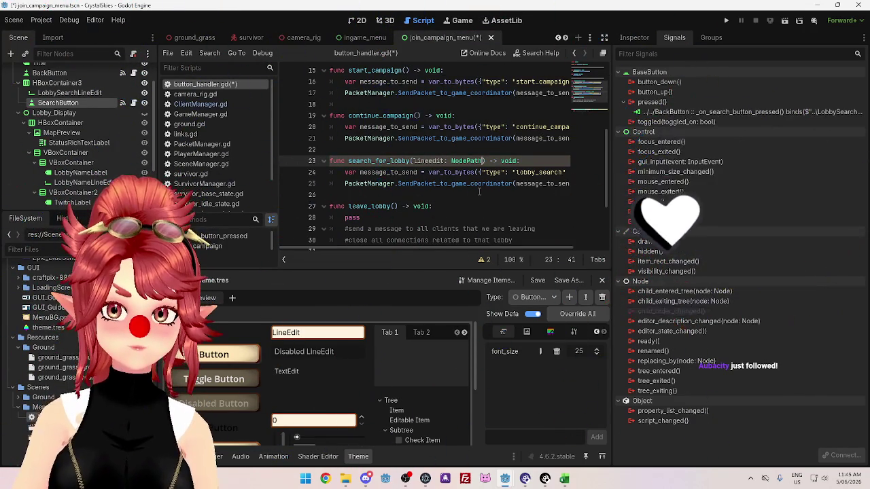
key(Left)
key(Left)
key(Left)
text(nodepat)
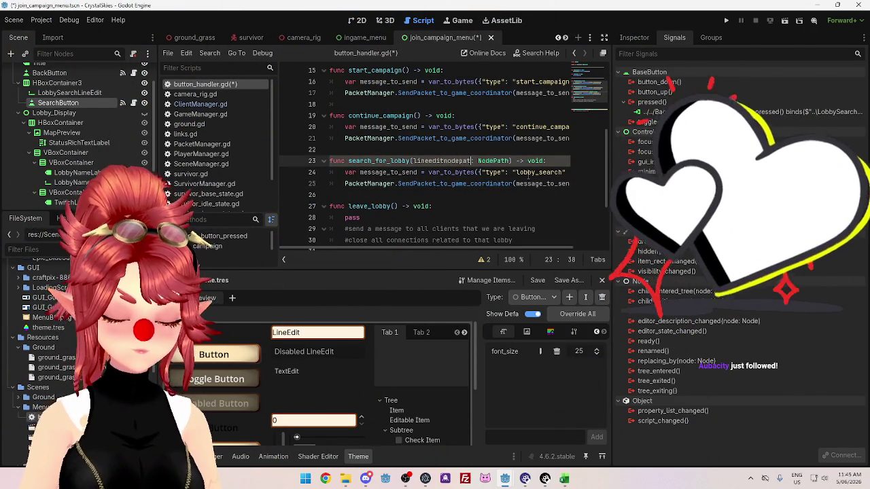
text(h)
click(489, 194)
mouse_move(483, 161)
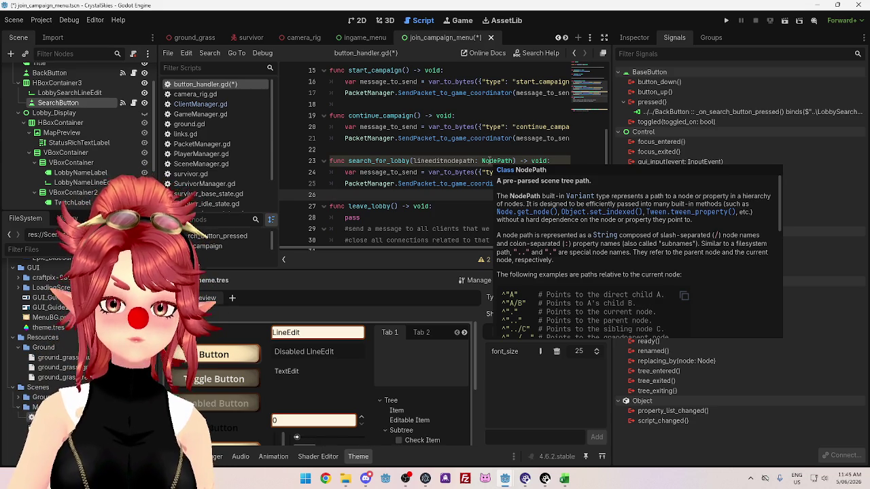
right_click(733, 110)
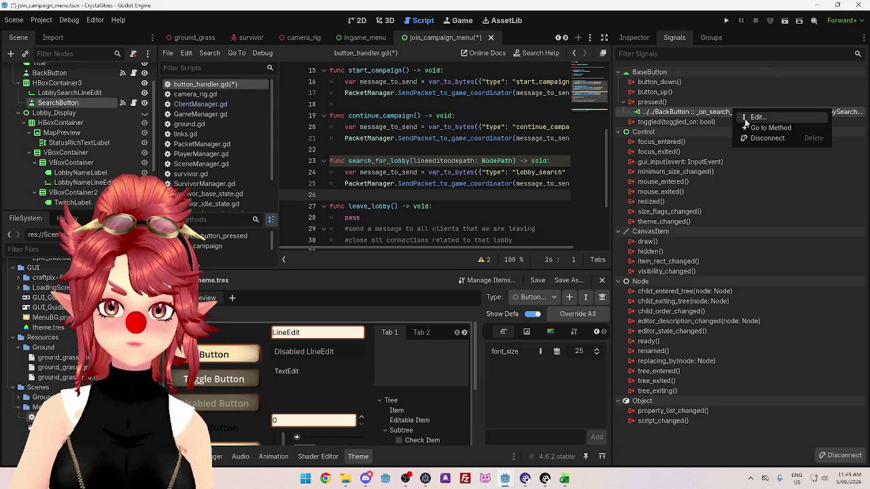
Edit the pressed() connection and connect it to generate an _on_search_button_pressed(extra_arg_0: String) stub.
click(754, 117)
click(553, 198)
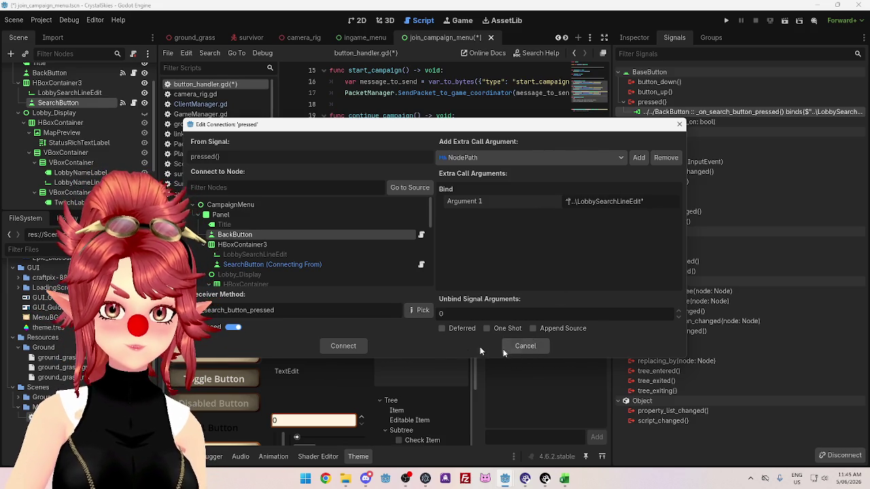
click(343, 346)
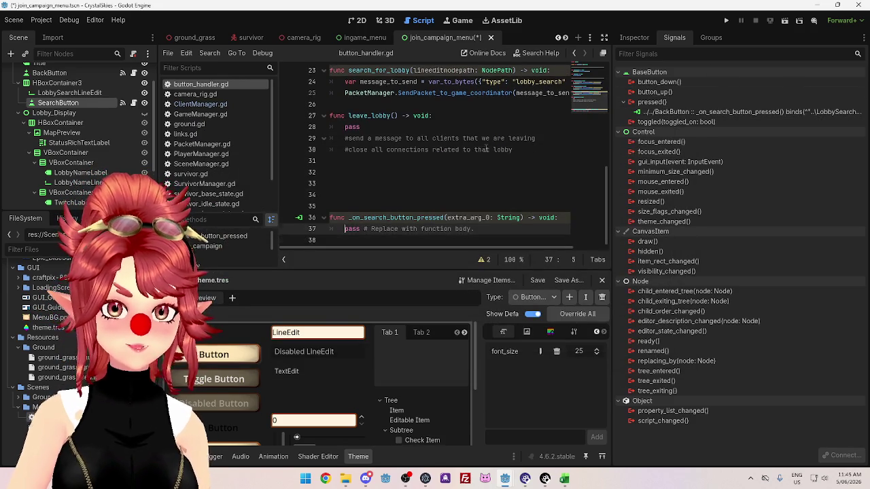
drag(446, 218, 491, 218)
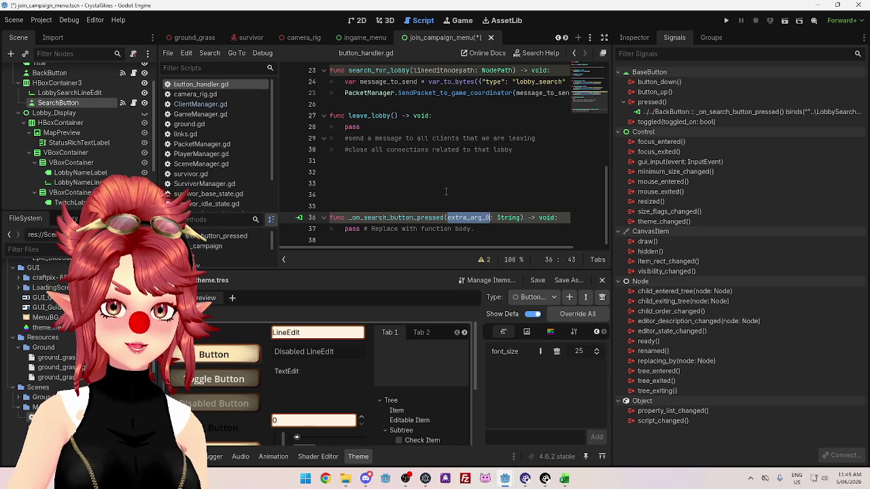
drag(370, 195, 506, 231)
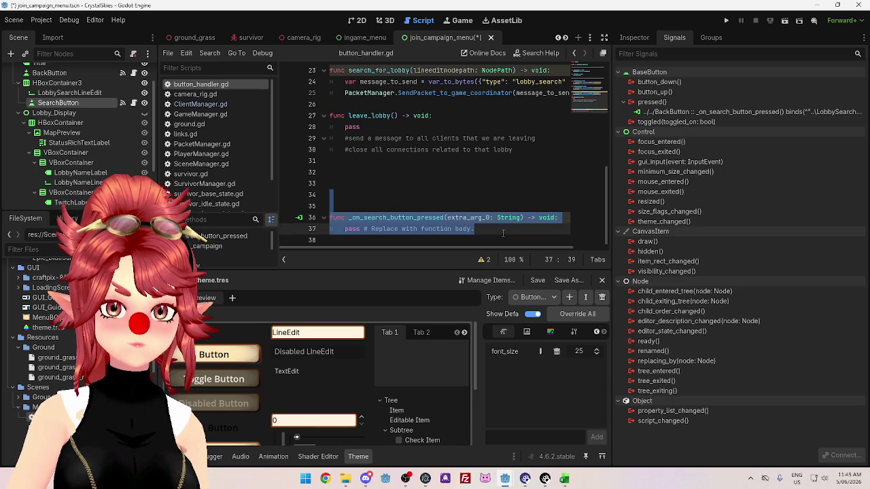
Reopen the connection editor, browse receiver methods with Pick, then cancel.
right_click(750, 112)
click(768, 118)
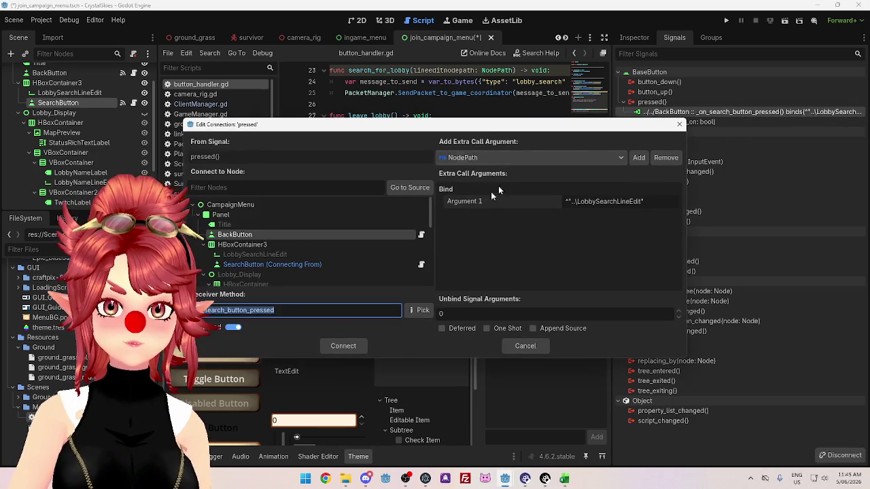
click(413, 311)
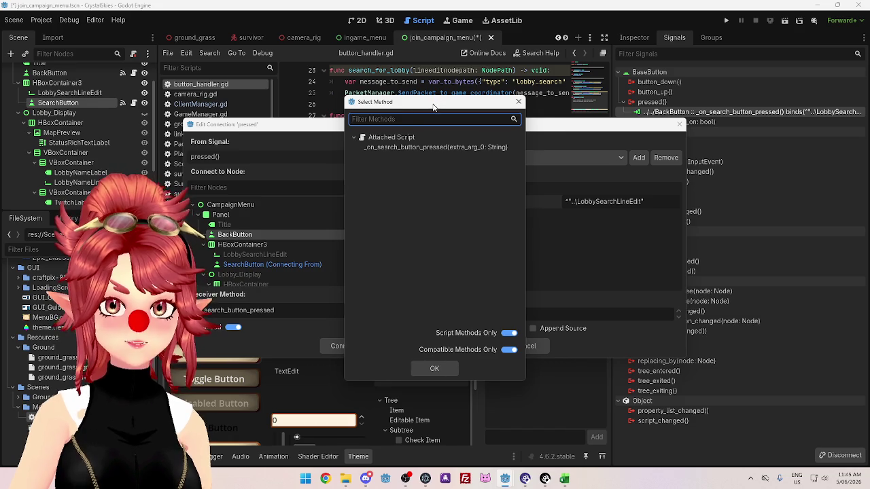
click(435, 370)
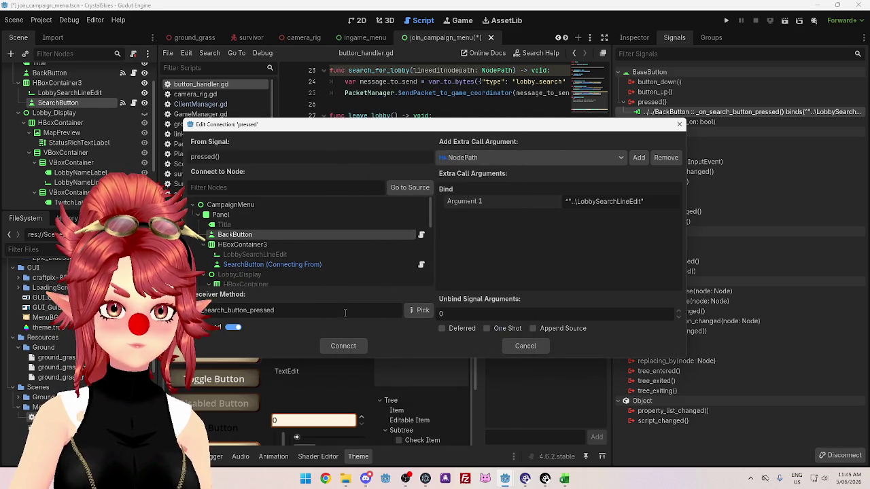
click(419, 311)
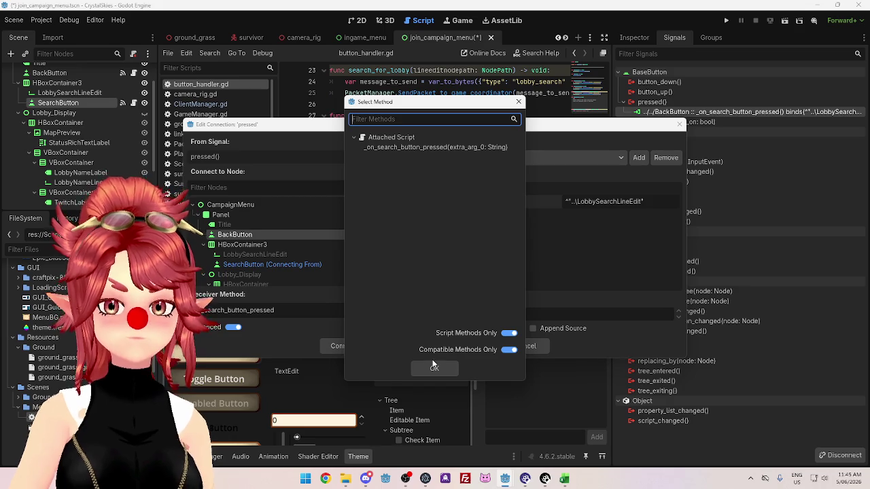
click(434, 368)
mouse_move(409, 132)
mouse_down()
mouse_move(411, 256)
mouse_move(415, 165)
mouse_move(440, 246)
mouse_move(457, 181)
mouse_up()
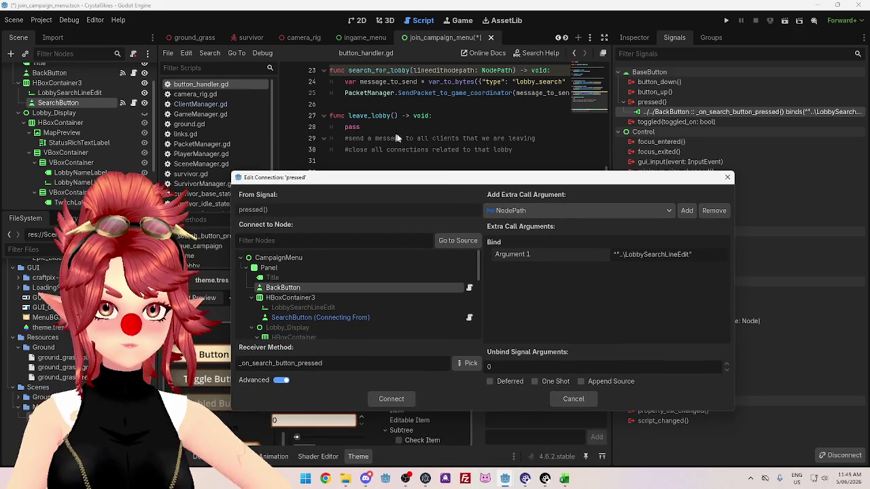
click(564, 399)
scroll(433, 194, up, 2)
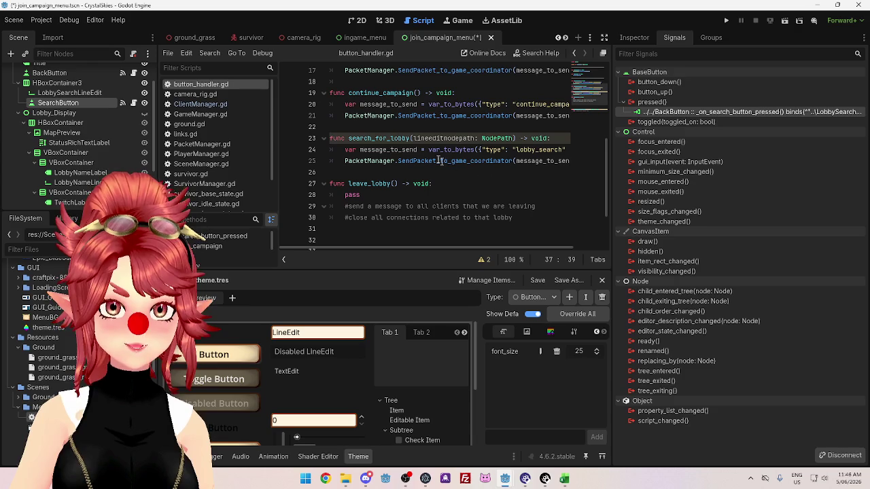
scroll(449, 163, down, 1)
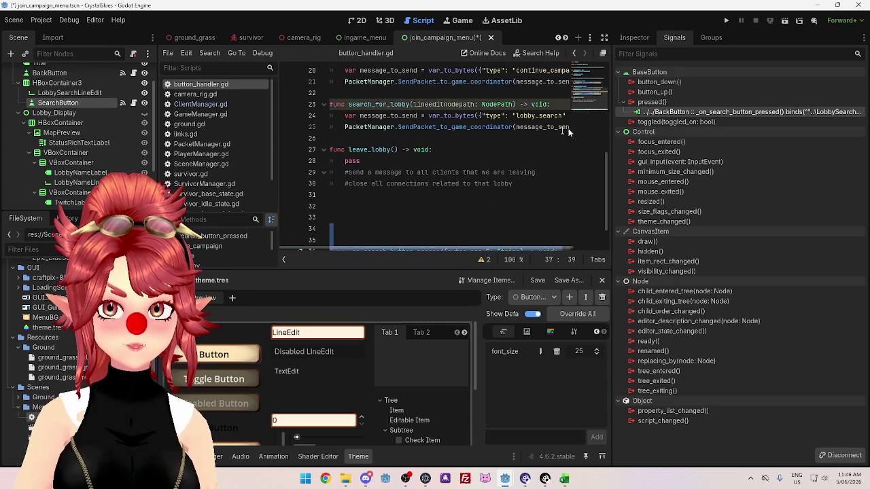
Cut the old search_for_lobby function and delete the generated _on_search_button_pressed stub.
drag(340, 92, 393, 139)
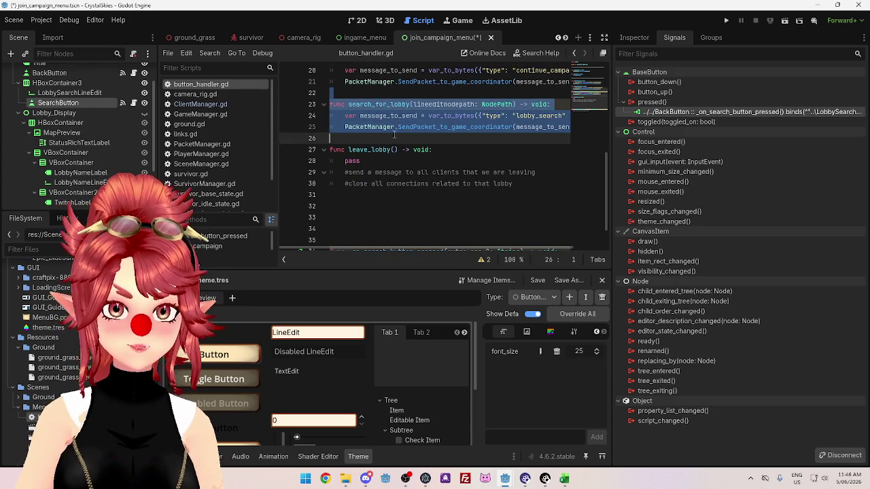
key(ctrl+x)
key(ctrl+z)
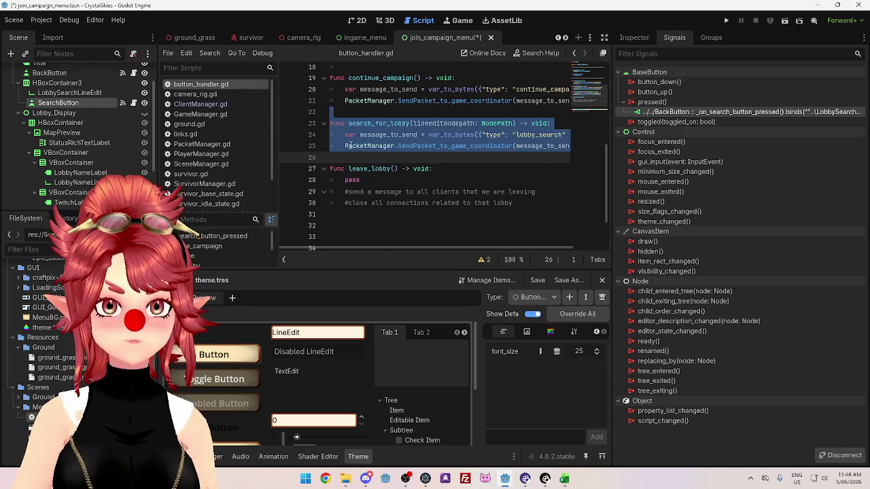
key(ctrl+x)
click(382, 214)
drag(381, 214, 475, 238)
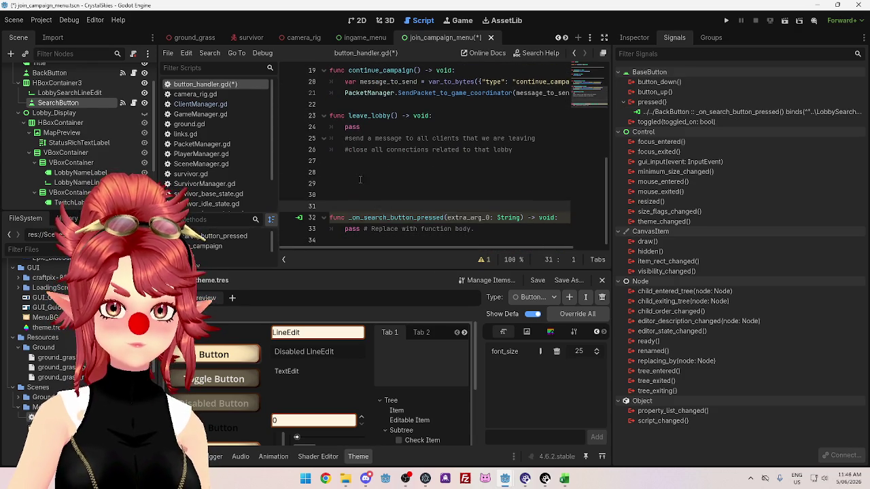
key(BackSpace)
Change the pressed connection's receiver method to search_for_lobby.
right_click(741, 114)
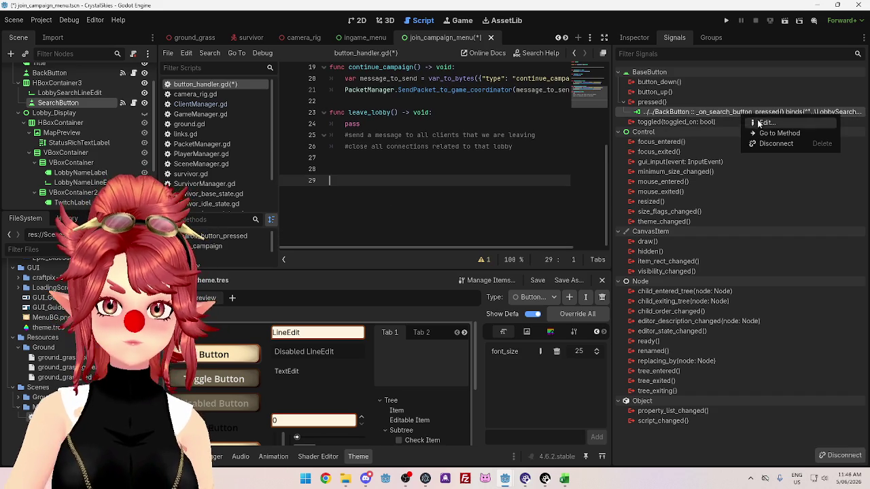
click(758, 130)
click(287, 310)
key(ctrl+a)
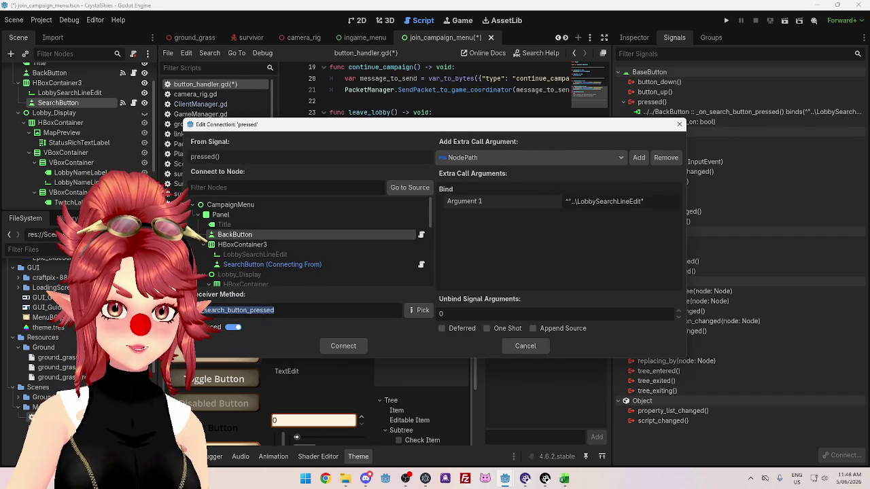
key(BackSpace)
text(ch_for_lobby)
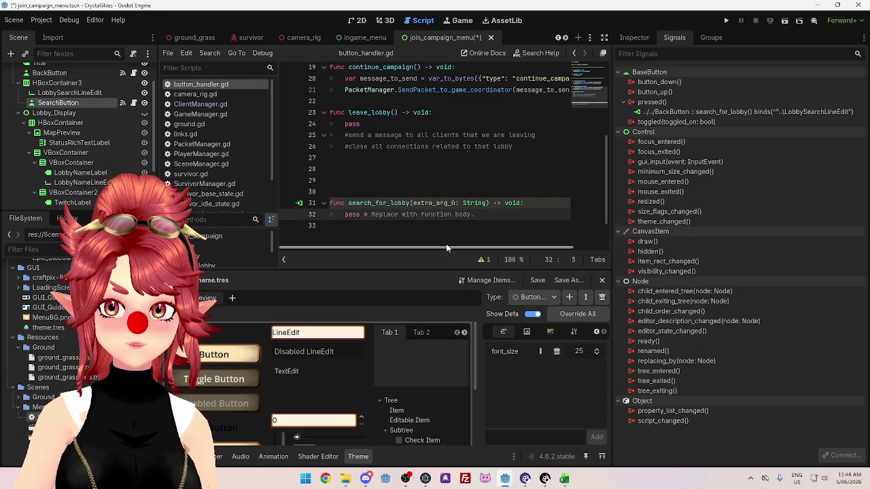
drag(413, 202, 456, 202)
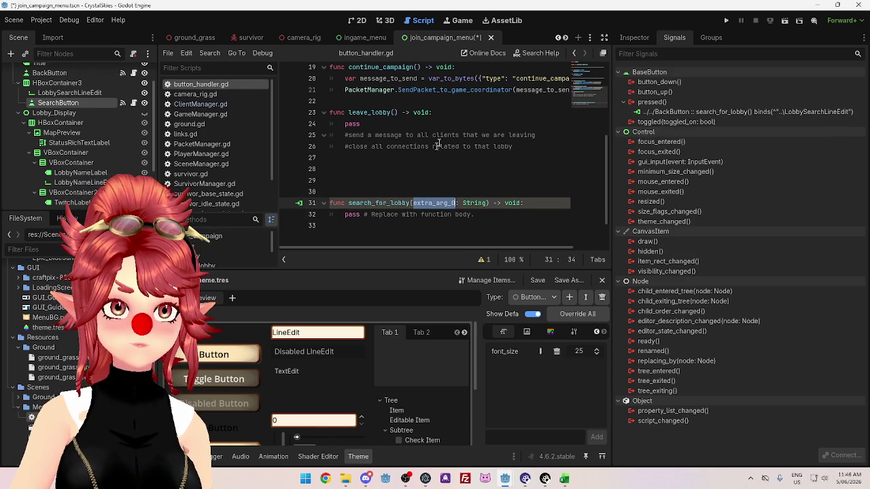
Remove the blank lines above search_for_lobby.
click(432, 214)
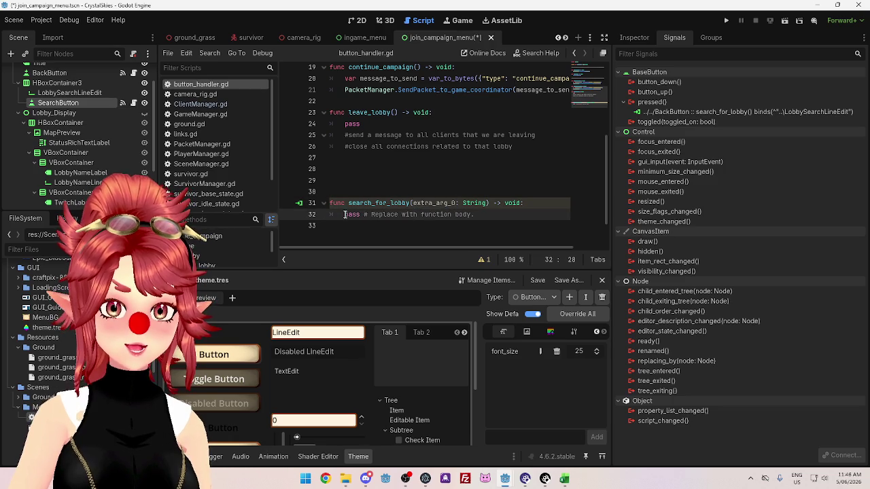
click(402, 191)
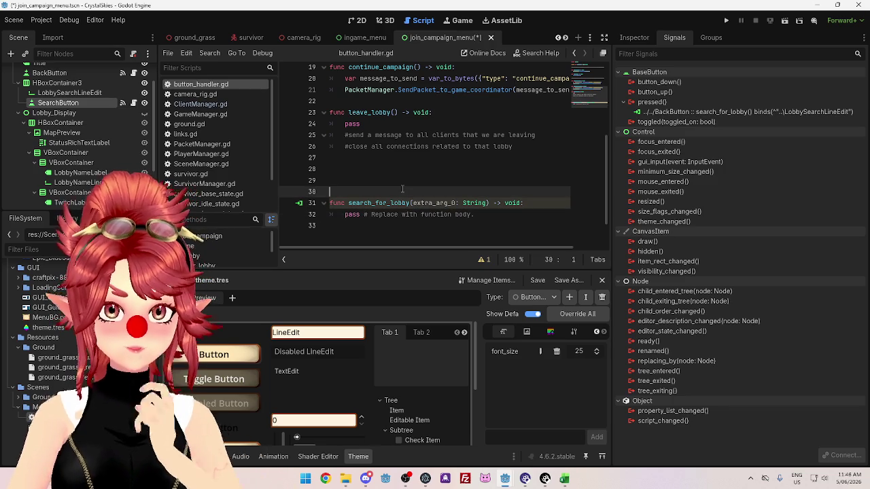
key(BackSpace)
key(BackSpace)
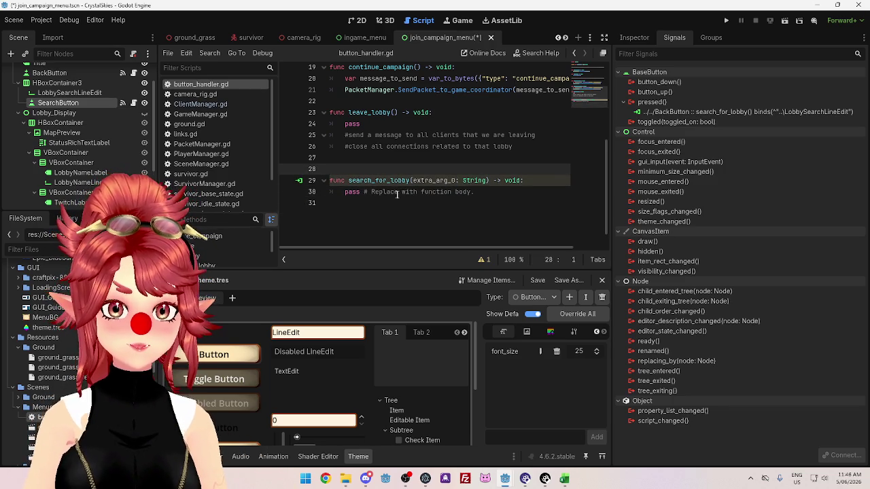
key(BackSpace)
scroll(398, 194, up, 4)
scroll(397, 180, down, 2)
scroll(396, 178, up, 2)
Copy the continue_campaign message lines into search_for_lobby's body.
drag(346, 161, 585, 173)
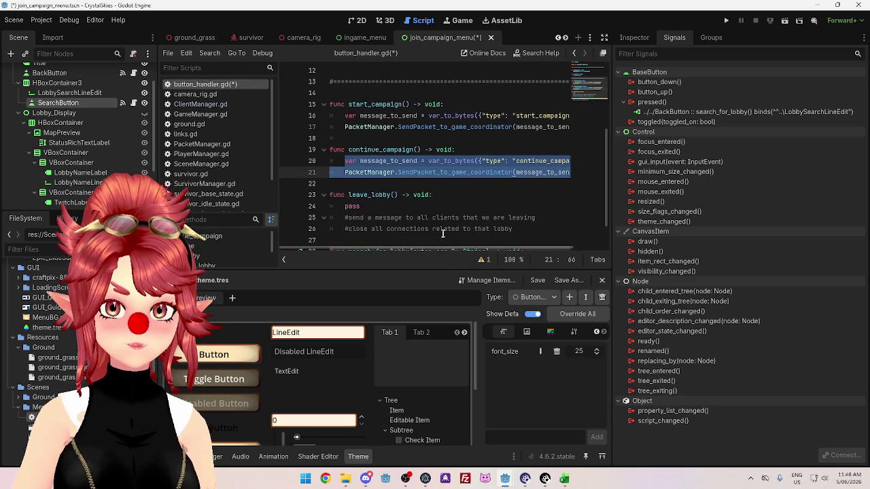
key(ctrl+c)
scroll(440, 239, down, 2)
drag(472, 229, 345, 230)
key(ctrl+v)
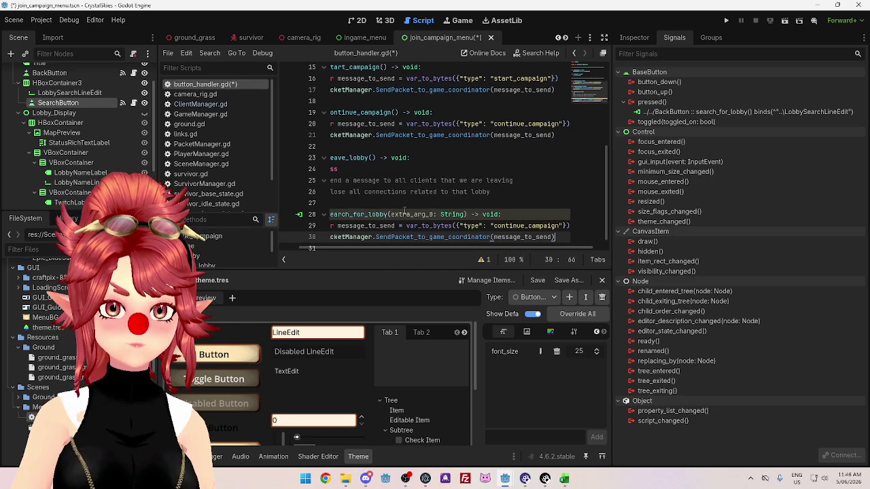
Change the packet type to "search_for_lobby" and add a "lobby_code": key.
drag(483, 218, 545, 218)
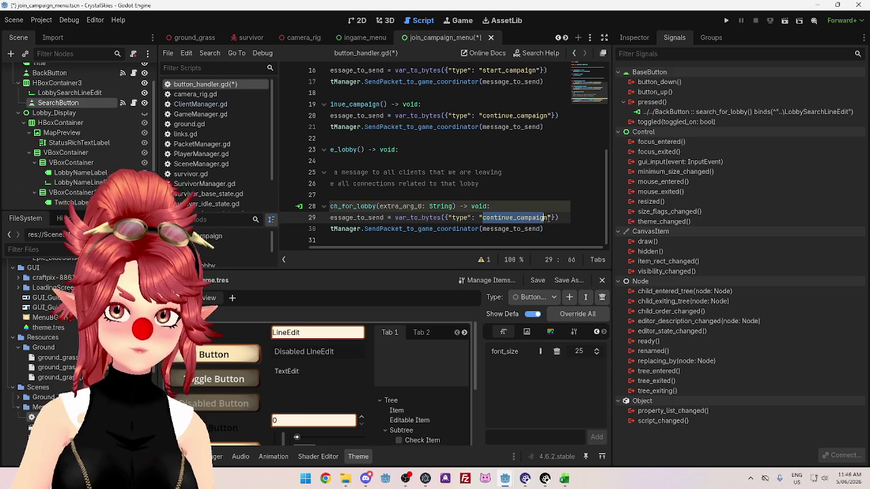
text(seaarch_fpor)
key(BackSpace)
key(BackSpace)
key(BackSpace)
text(or_lob)
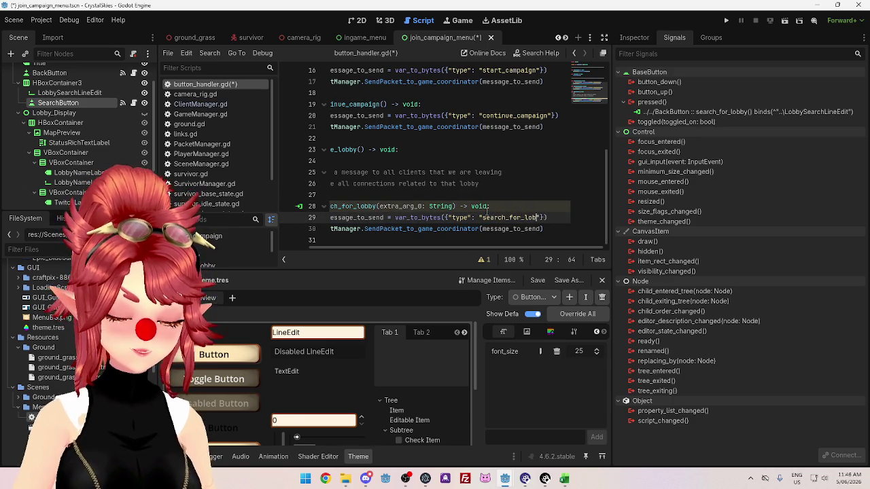
text(by",)
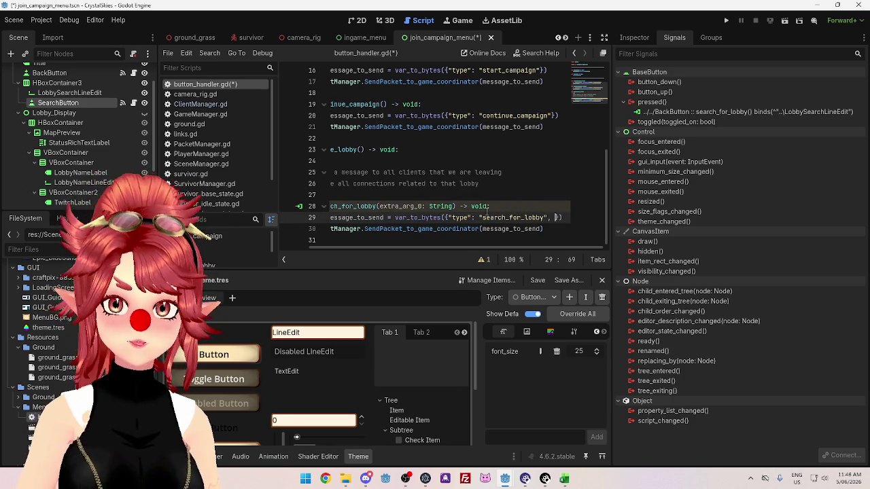
text( "lobby)
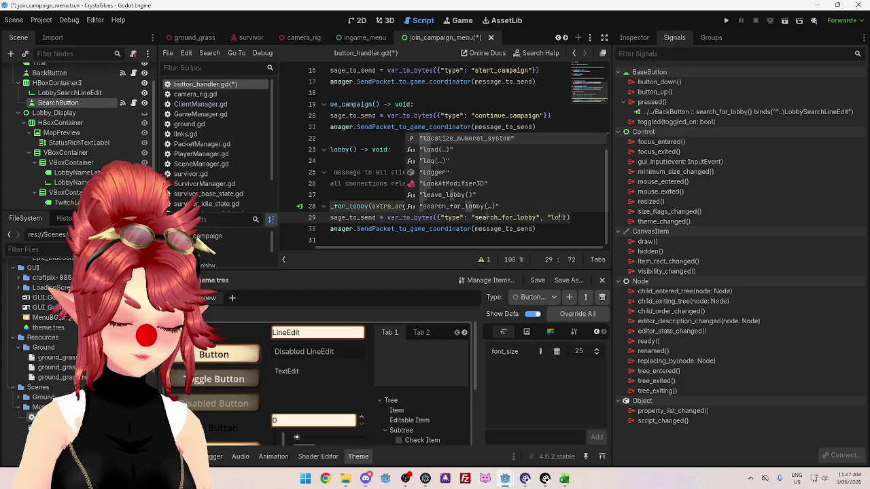
text(_code":)
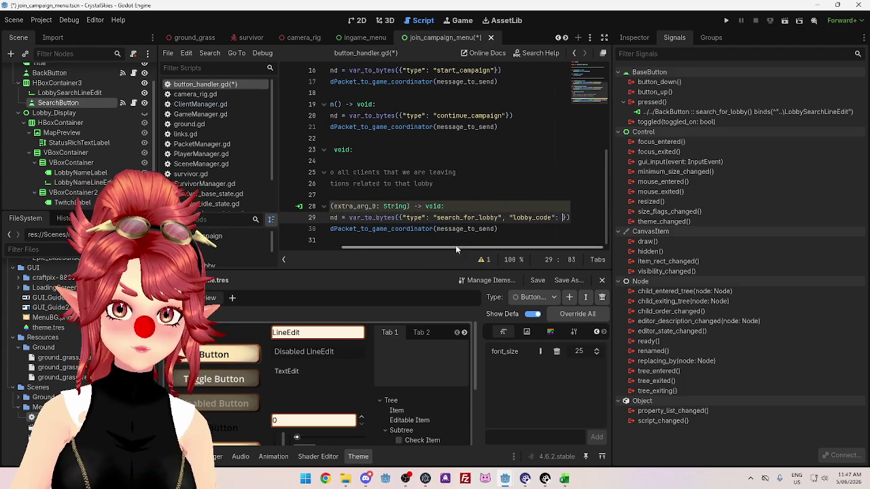
drag(410, 243, 343, 239)
mouse_move(465, 207)
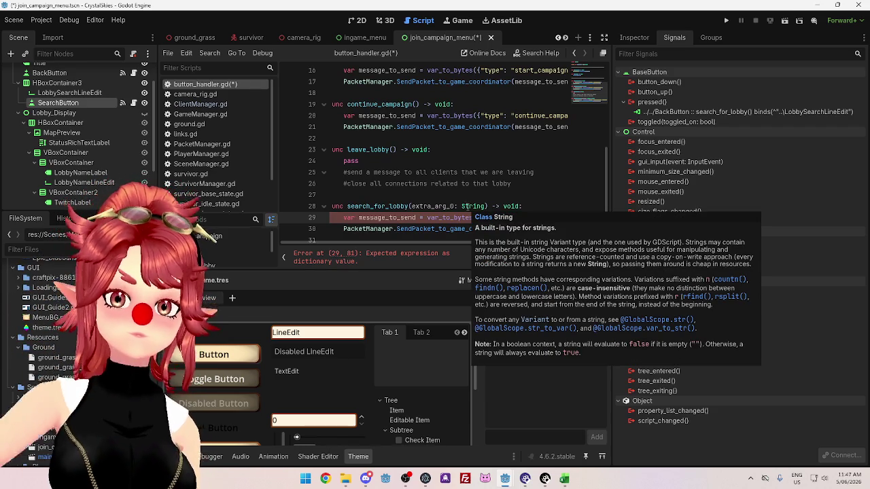
click(442, 206)
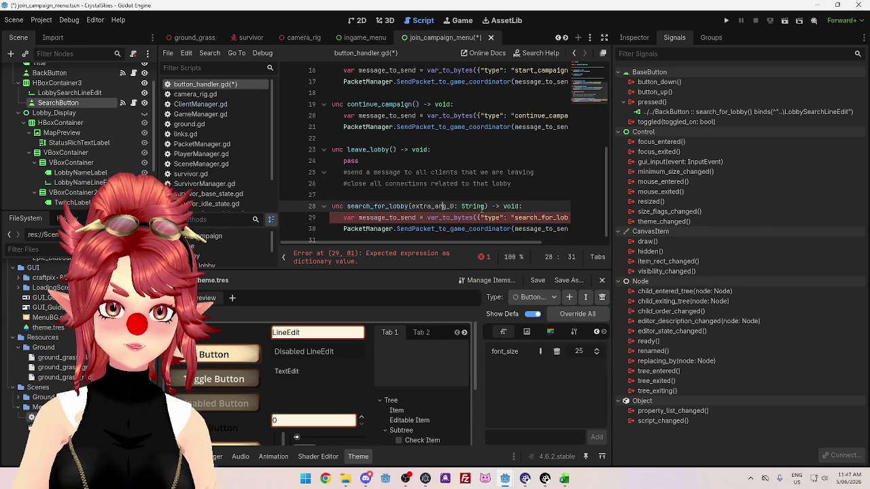
mouse_move(482, 207)
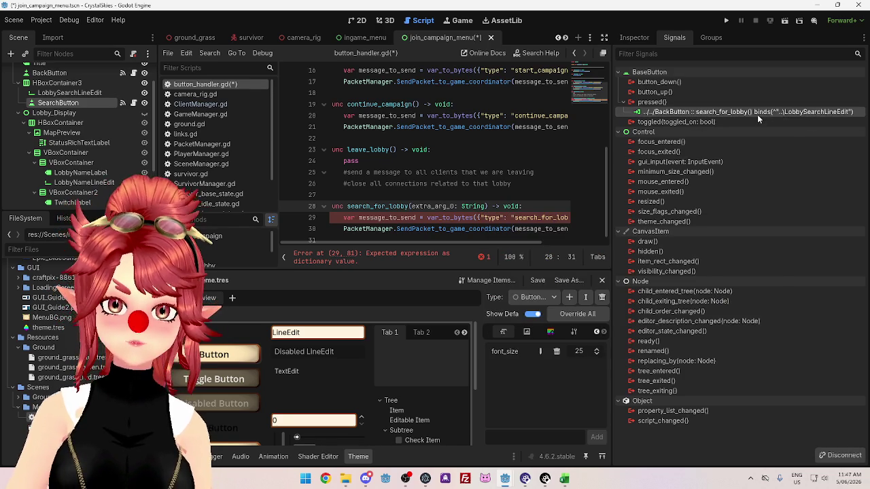
right_click(758, 115)
click(779, 125)
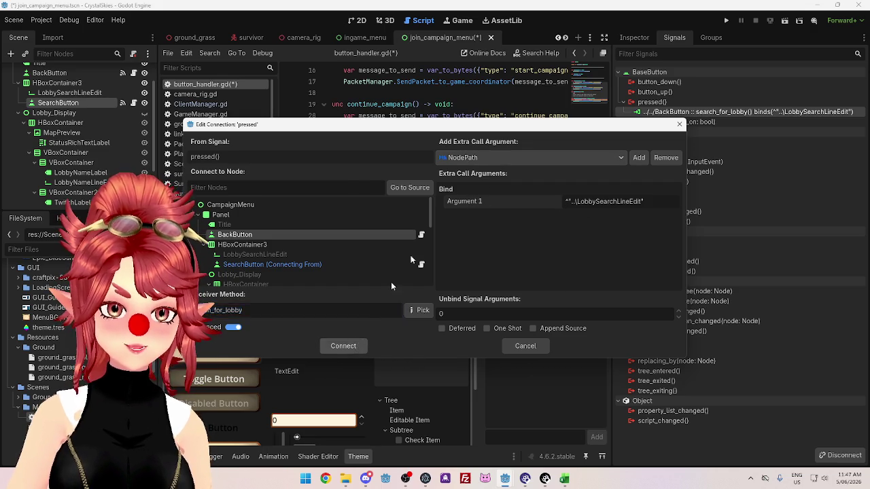
click(355, 346)
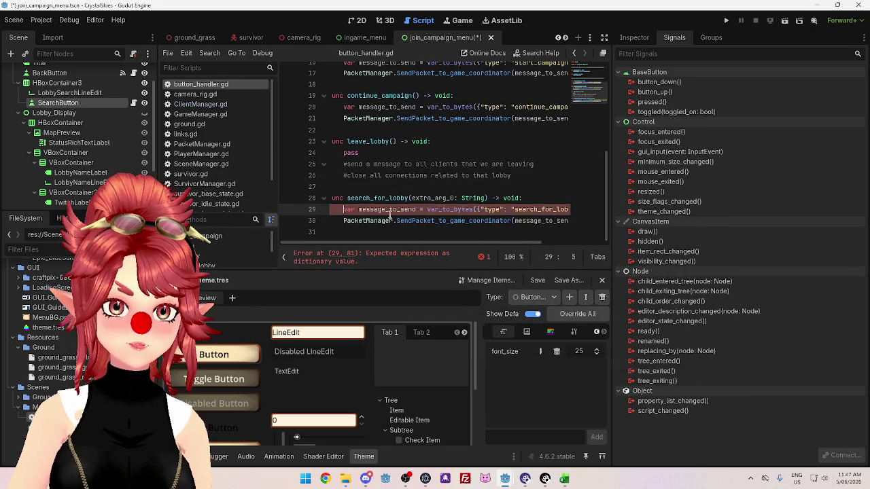
mouse_move(457, 244)
mouse_down()
mouse_move(516, 246)
mouse_move(435, 246)
mouse_up()
Add lineeditnode = get_node(extra_arg_0) as the first line of search_for_lobby.
double_click(421, 199)
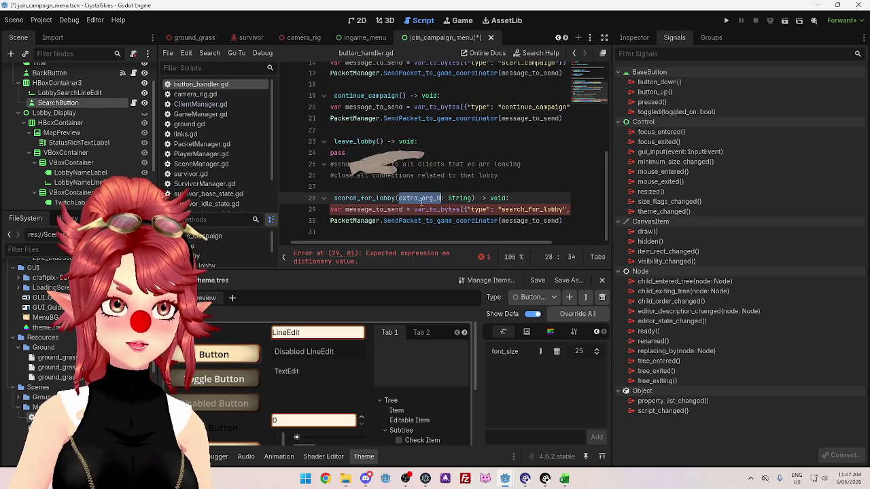
click(532, 199)
key(Return)
text(var)
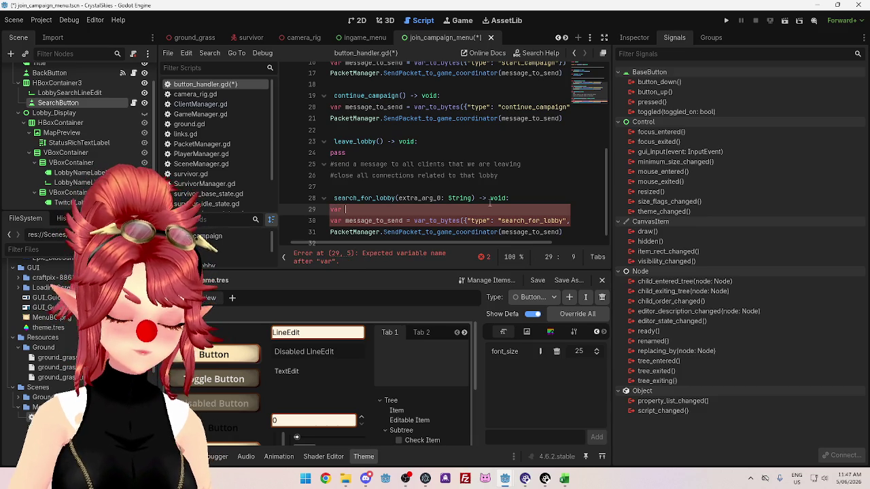
text(lineedit)
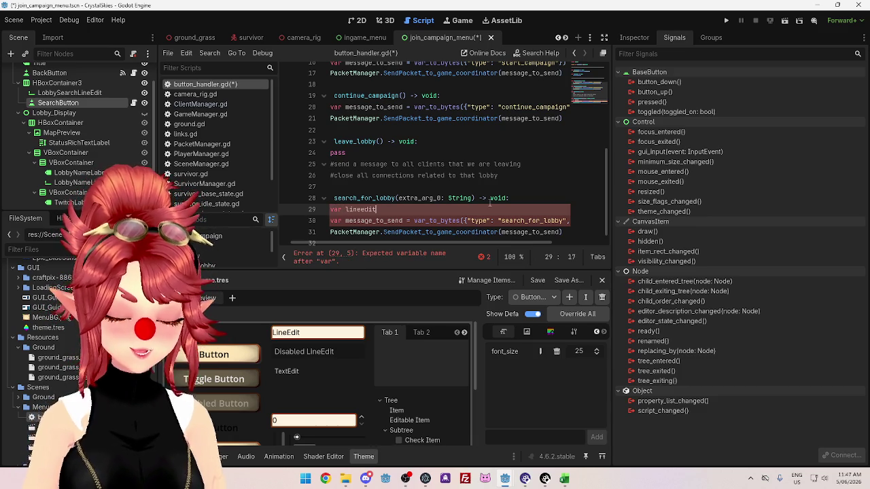
text(node = get)
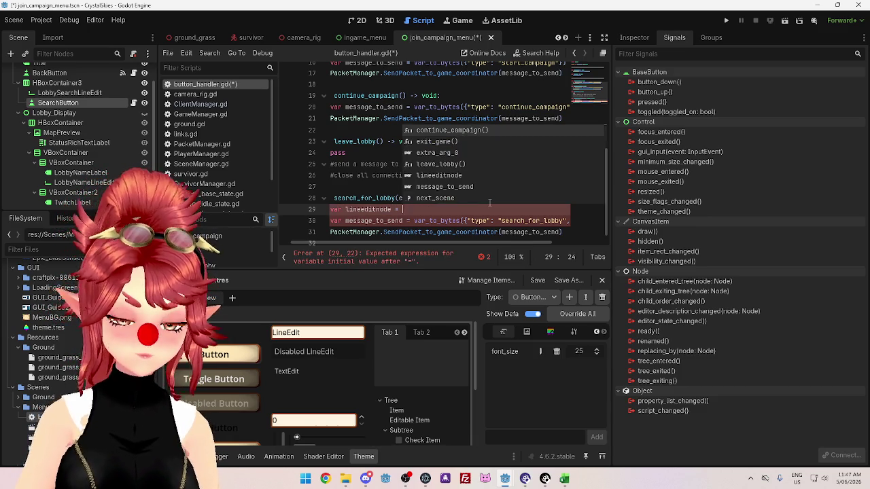
text(_n)
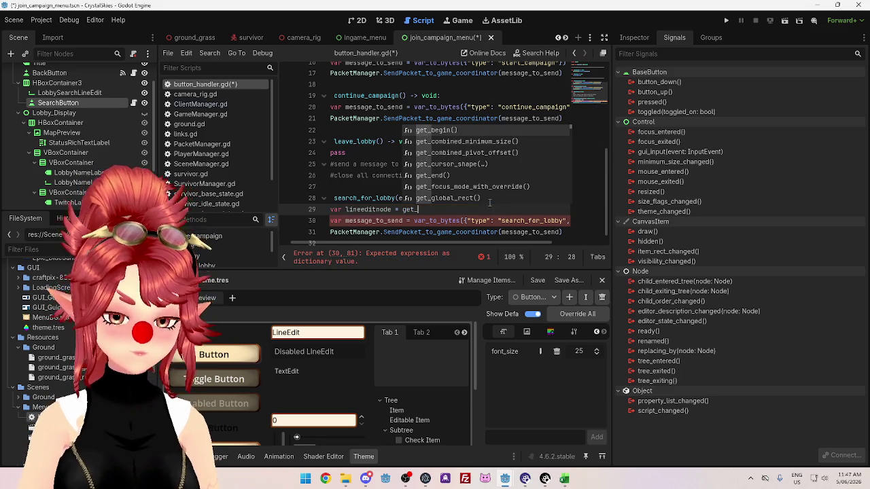
key(Return)
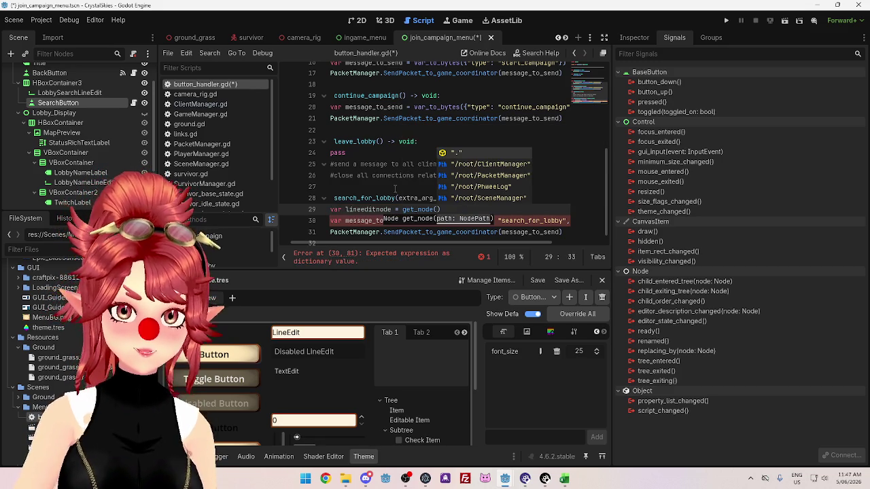
key(Escape)
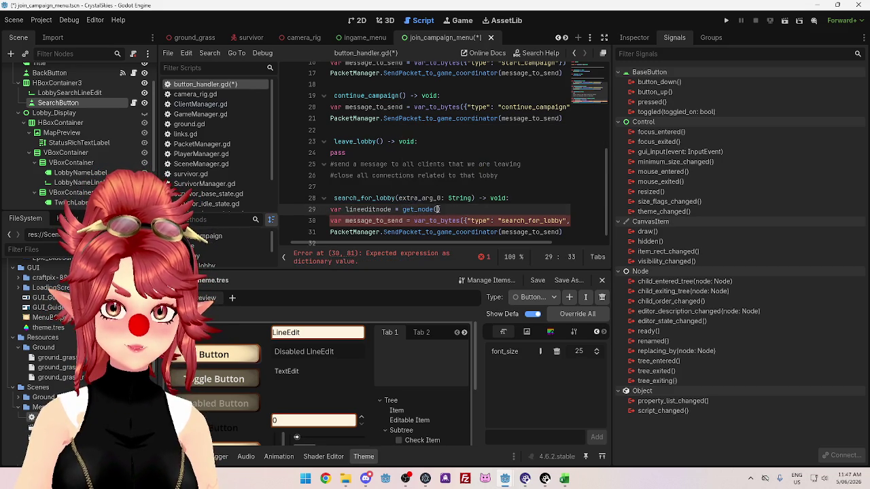
text(extra_arg_0))
key(Return)
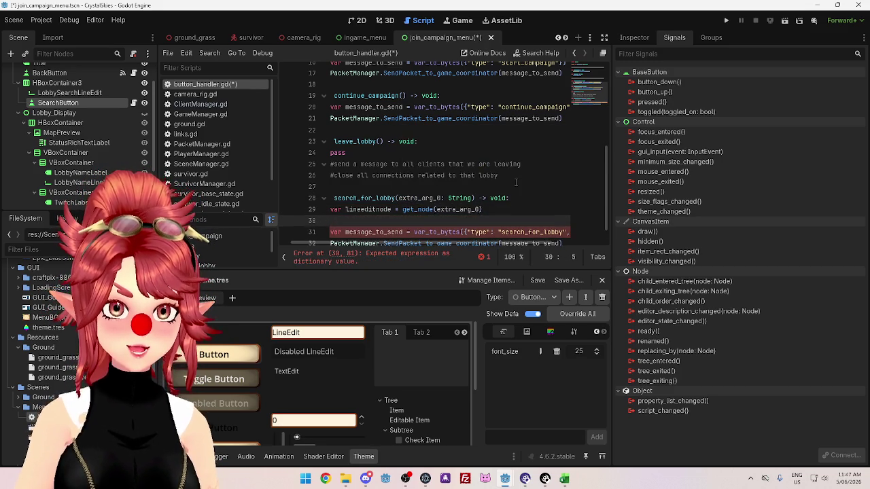
key(BackSpace)
key(BackSpace)
Fill in lineeditnode.text as the lobby_code value in the message.
click(363, 209)
double_click(384, 210)
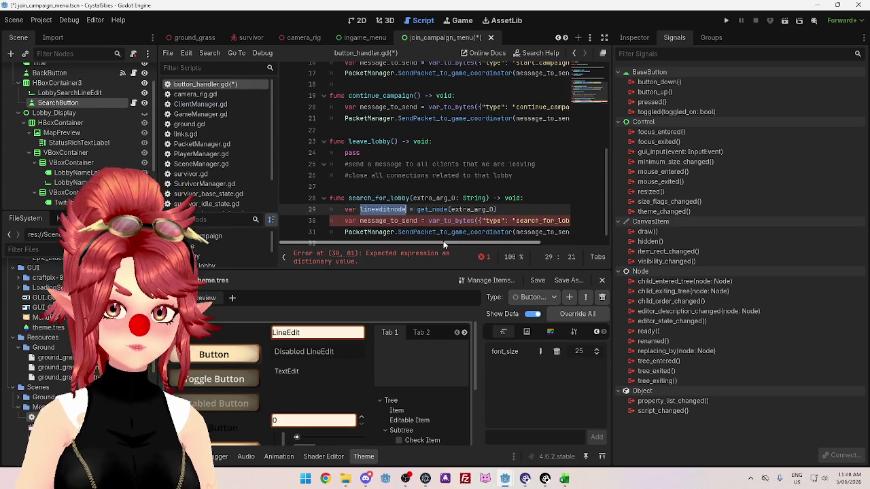
drag(443, 243, 531, 244)
click(561, 221)
text(lineeditnode.te)
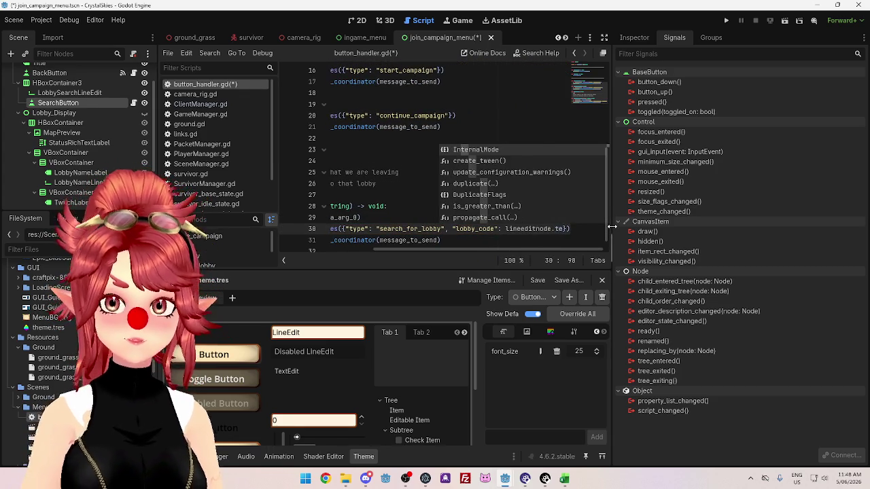
text(xt)
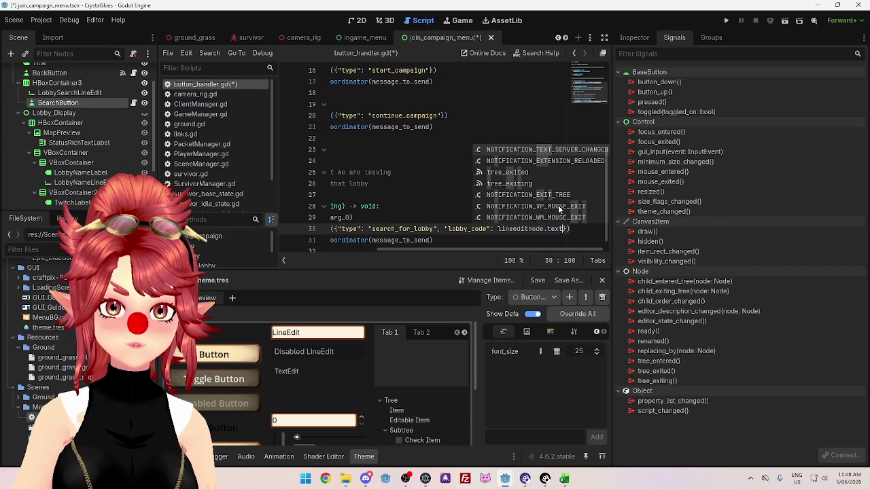
click(456, 220)
drag(564, 228, 544, 229)
scroll(518, 248, left, 5)
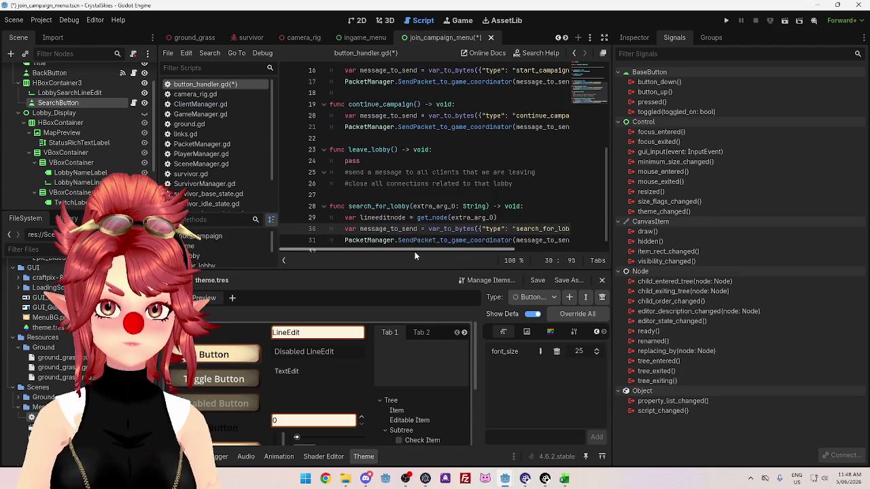
Add a var lobby_code = lineeditnode line below the get_node line.
click(514, 216)
key(Return)
text(va)
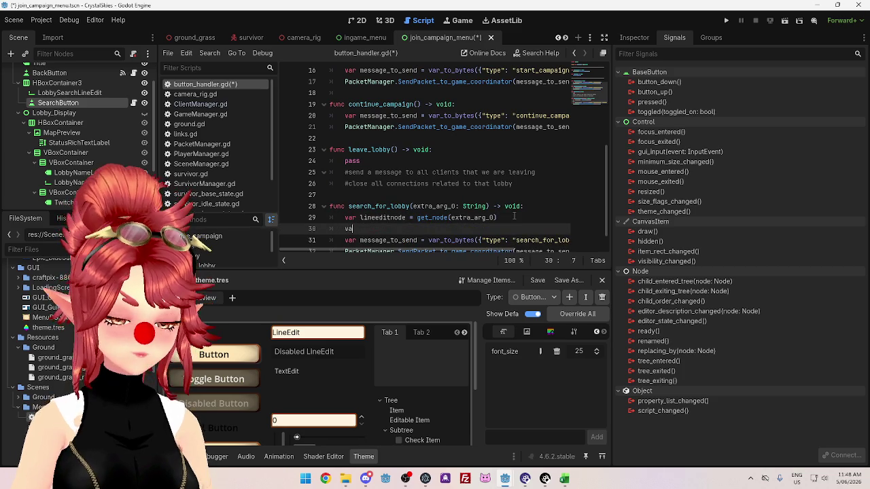
text(r lob)
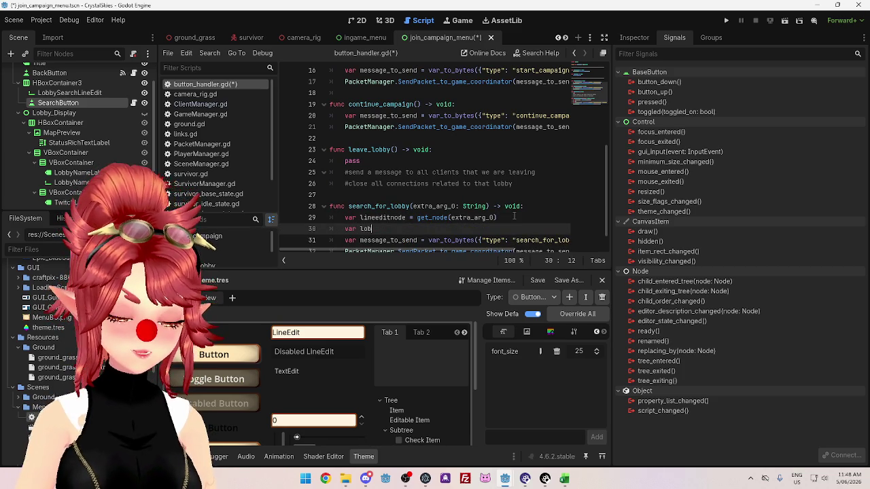
text(by_code = line)
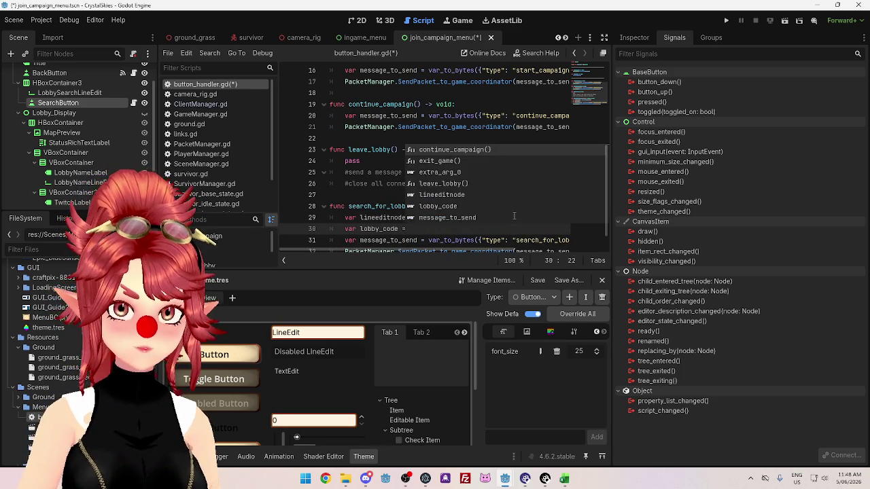
key(Return)
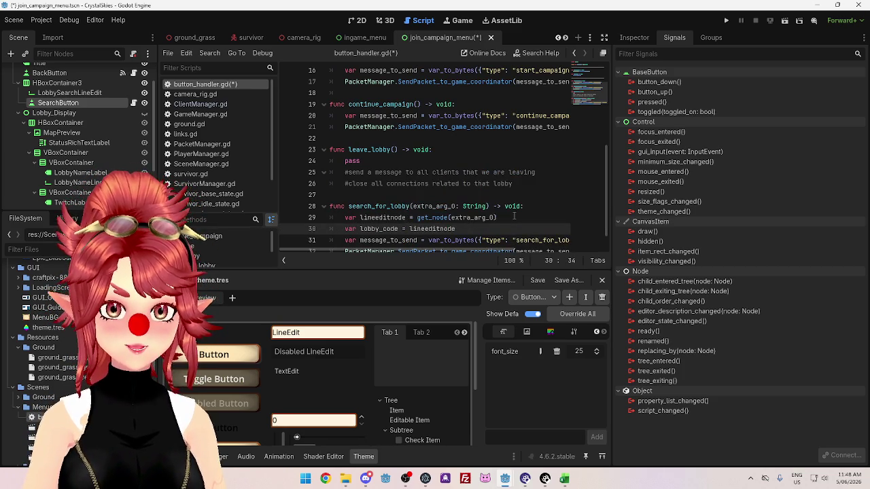
text(.)
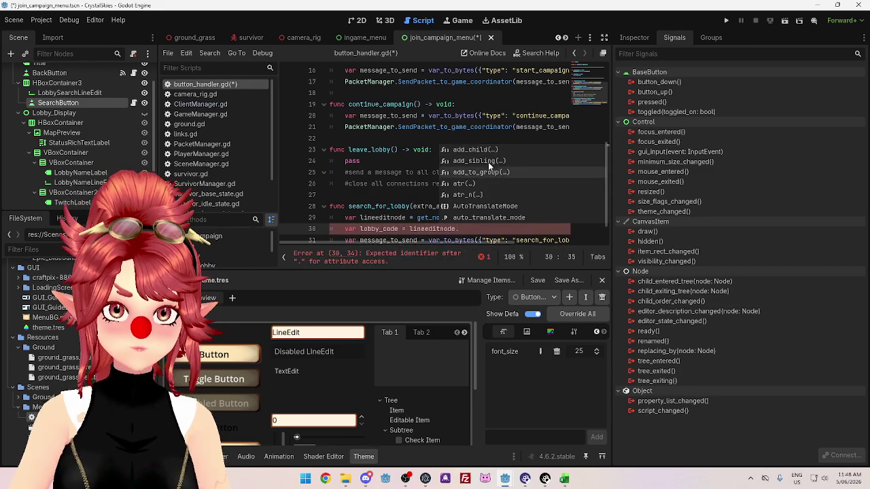
scroll(516, 180, down, 3)
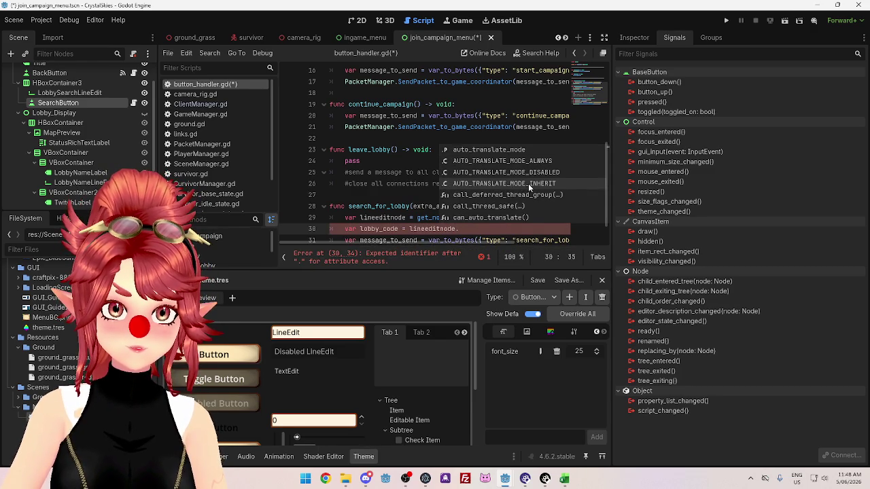
scroll(527, 182, down, 4)
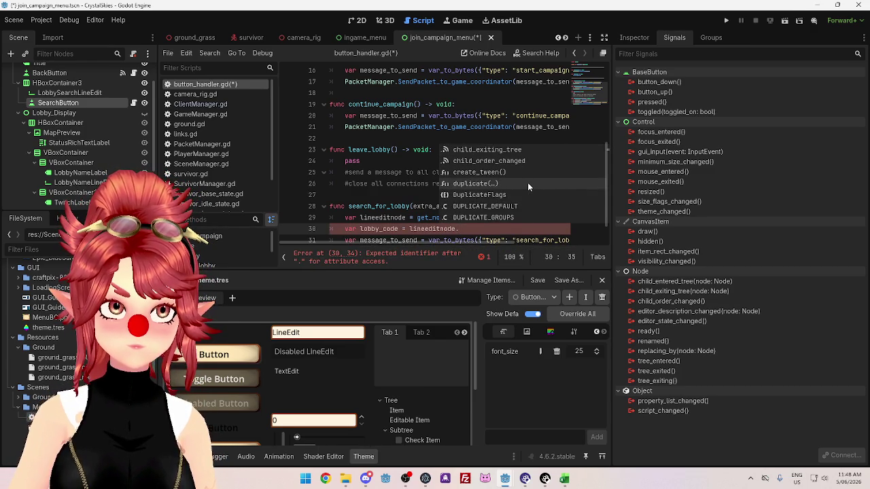
click(414, 197)
Type lineeditnode as LineEdit and complete lobby_code = lineeditnode.text.
click(406, 218)
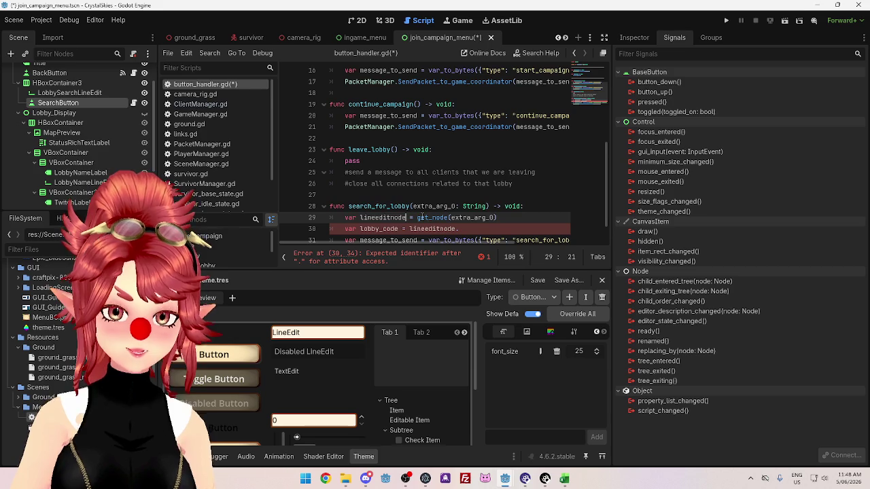
text(: LKin)
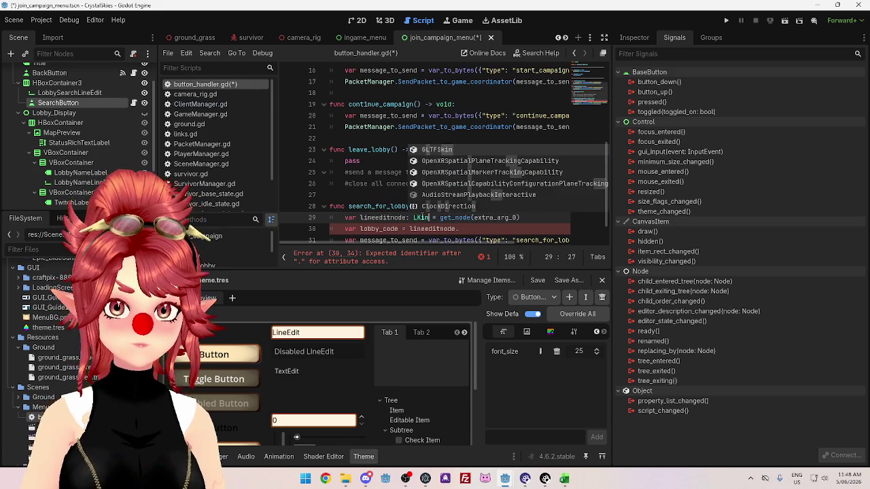
key(BackSpace)
key(BackSpace)
key(BackSpace)
text(ine)
key(Down)
key(Return)
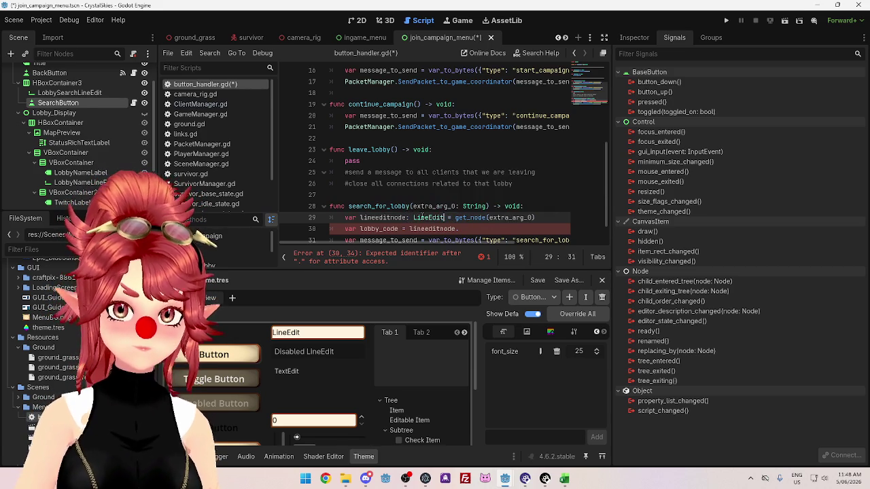
click(489, 228)
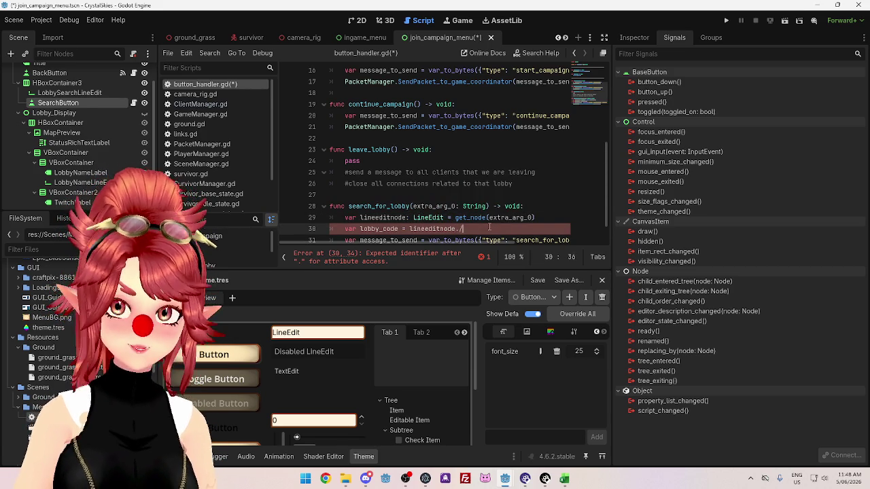
text(e)
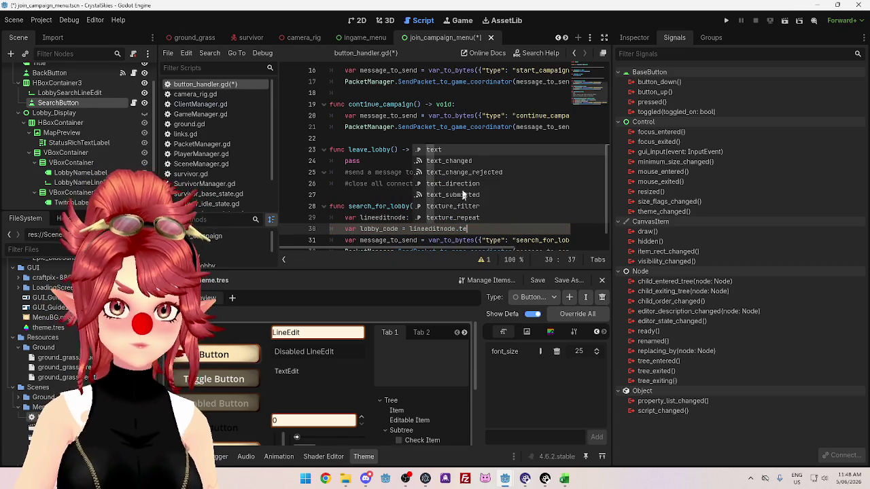
key(Return)
Move lineeditnode.text into the message dictionary and delete the lobby_code variable line.
click(492, 219)
scroll(490, 221, down, 1)
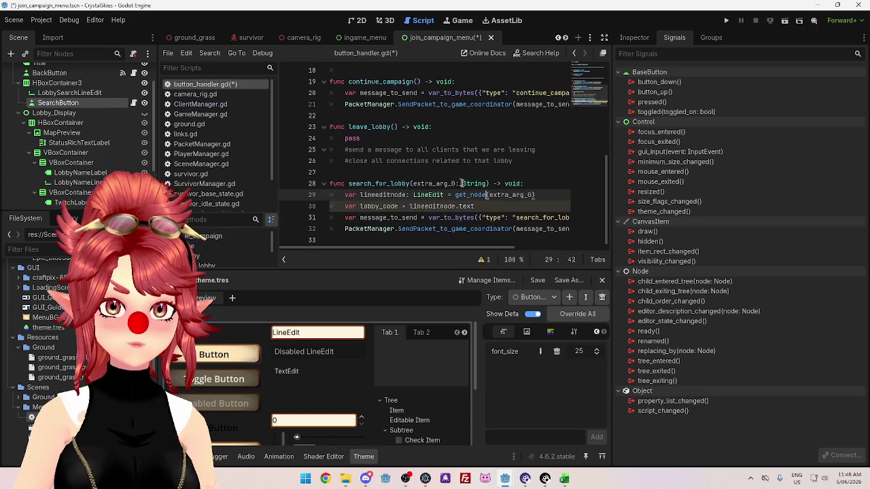
drag(475, 206, 409, 205)
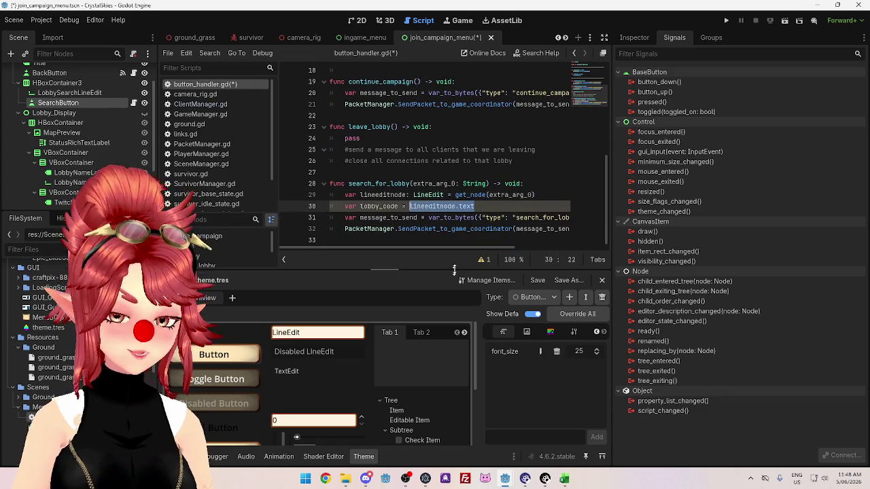
key(ctrl+x)
mouse_move(465, 248)
mouse_down()
mouse_move(506, 248)
mouse_move(422, 248)
mouse_up()
double_click(540, 218)
key(ctrl+v)
drag(473, 207, 304, 209)
key(BackSpace)
key(BackSpace)
mouse_move(462, 250)
mouse_down()
mouse_move(591, 252)
mouse_move(427, 251)
mouse_up()
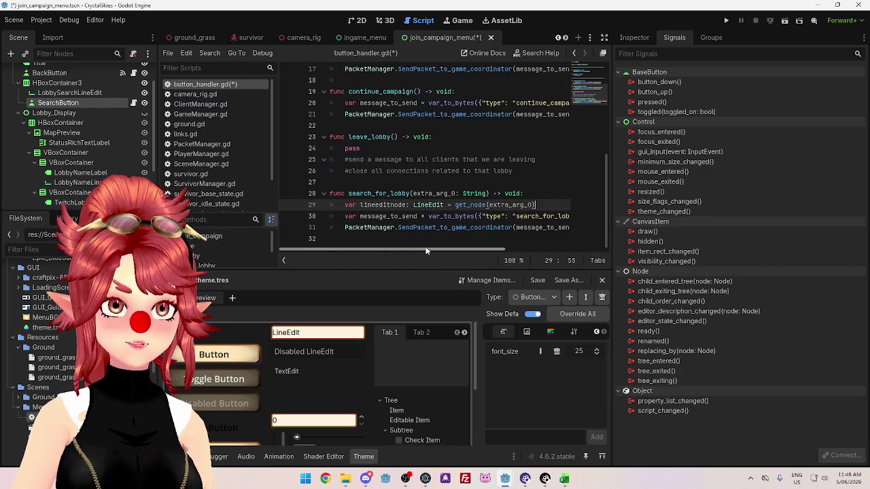
mouse_move(427, 251)
mouse_down()
mouse_move(490, 249)
mouse_move(435, 236)
mouse_move(556, 249)
mouse_move(448, 250)
mouse_move(573, 252)
mouse_move(414, 239)
mouse_up()
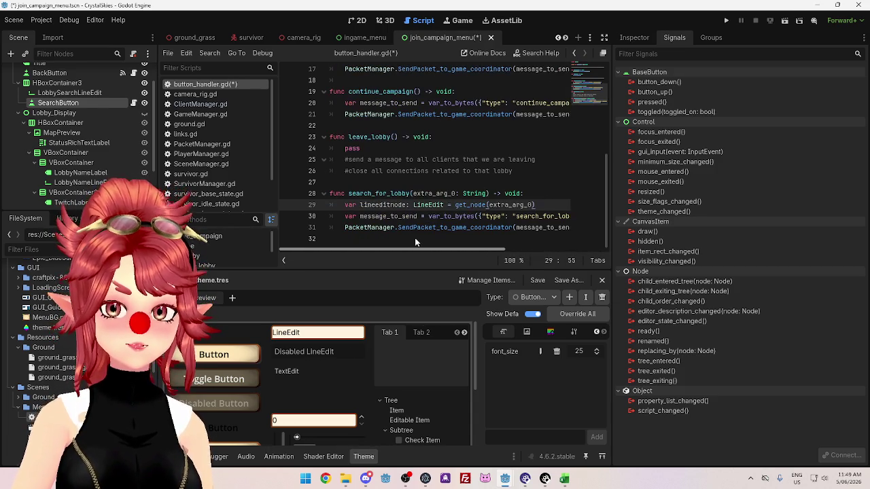
click(389, 182)
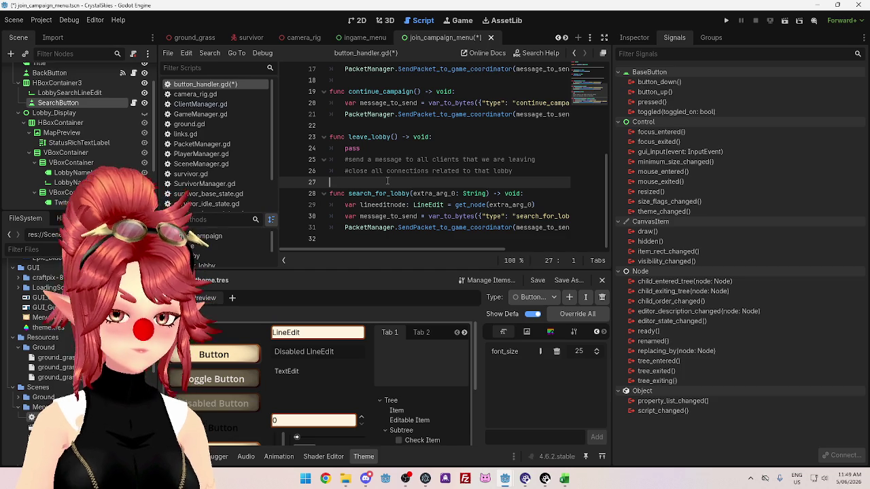
Save button_handler.gd and the join_campaign_menu scene with Ctrl+S.
key(ctrl+s)
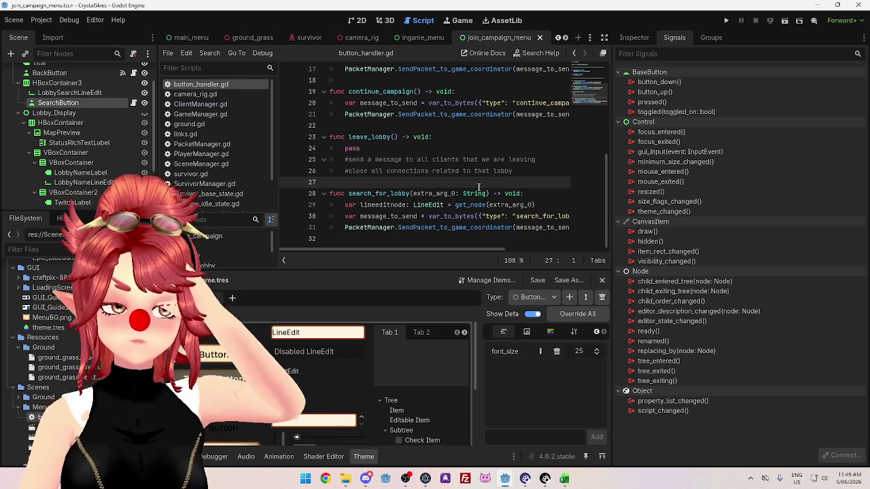
mouse_move(459, 249)
mouse_down()
mouse_move(575, 260)
mouse_move(476, 251)
mouse_move(535, 250)
mouse_move(392, 231)
mouse_up()
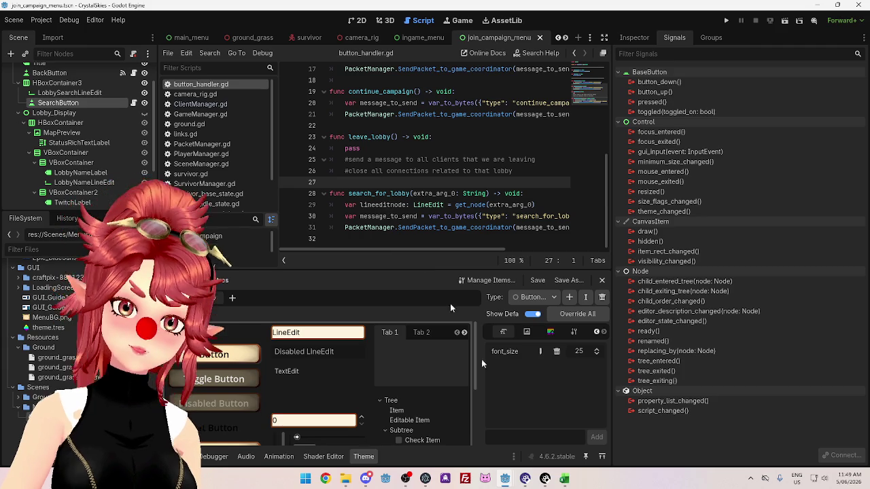
mouse_move(506, 479)
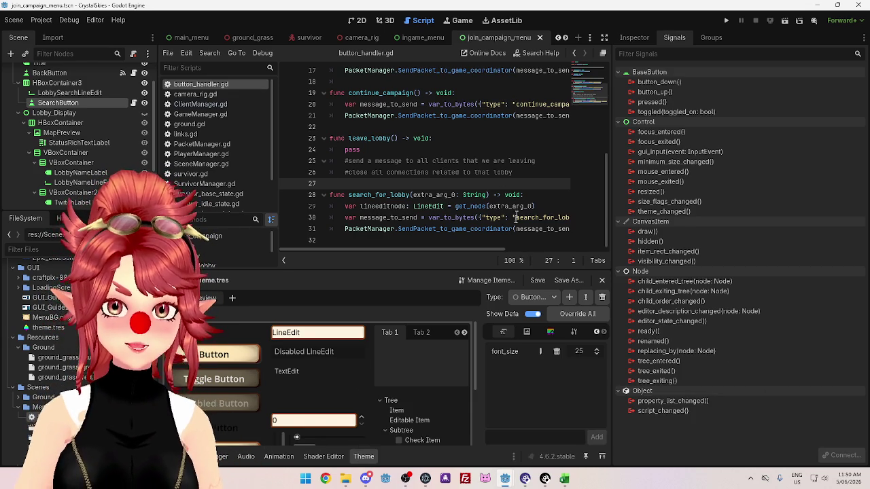
Switch to the coordinator.tscn project window and scroll through ClientManager.gd.
mouse_move(504, 478)
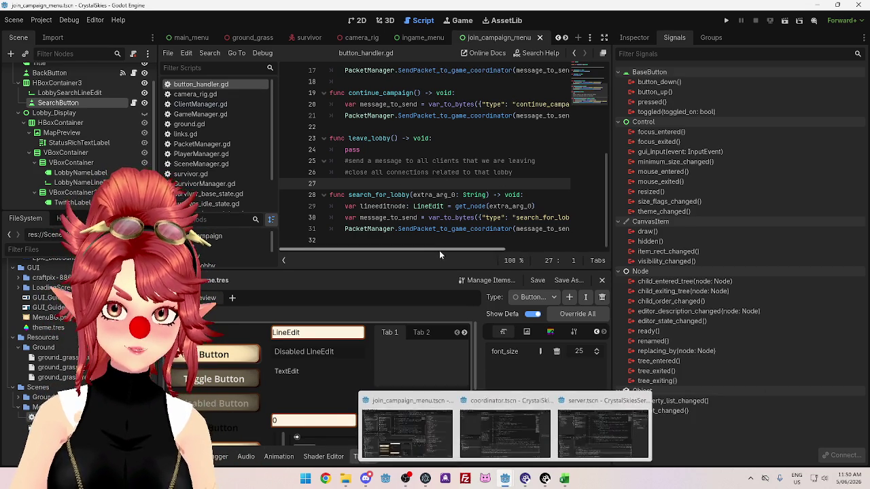
click(505, 432)
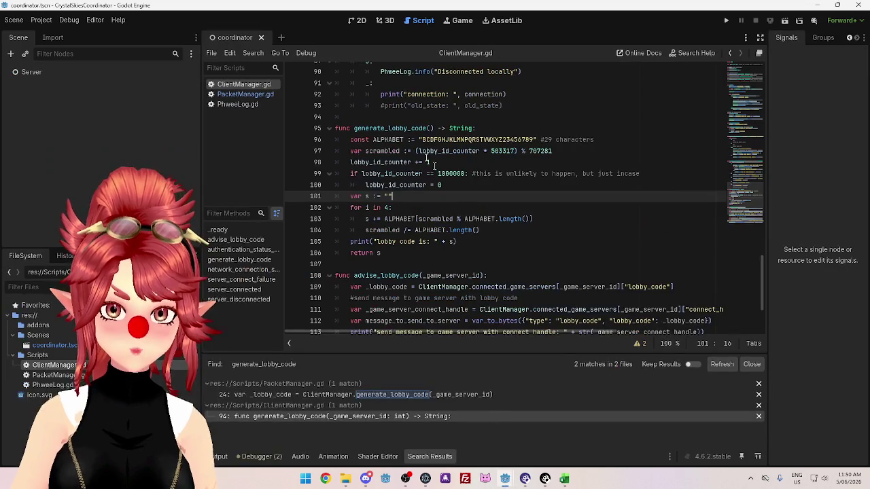
scroll(481, 188, down, 3)
scroll(449, 217, up, 6)
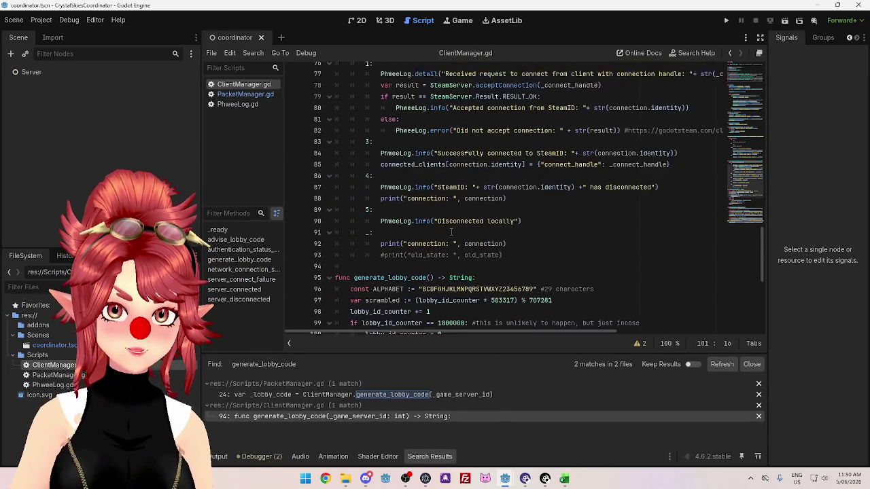
scroll(451, 231, up, 3)
scroll(574, 242, up, 3)
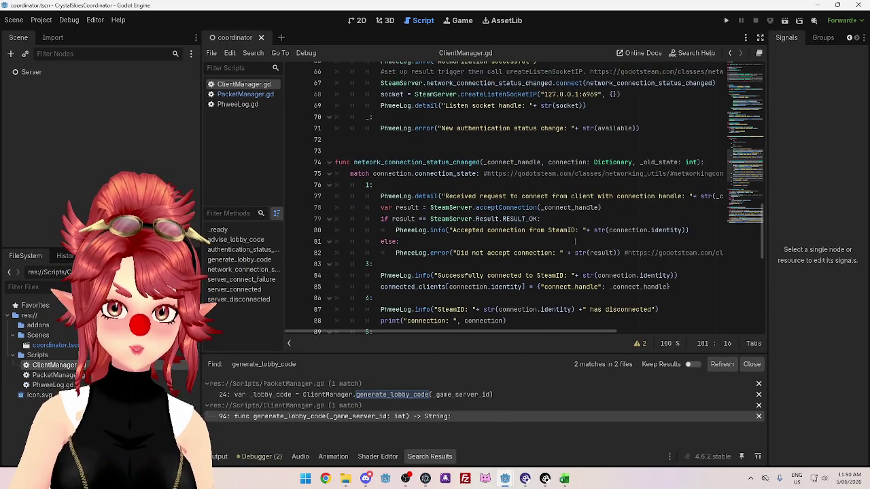
scroll(571, 240, up, 7)
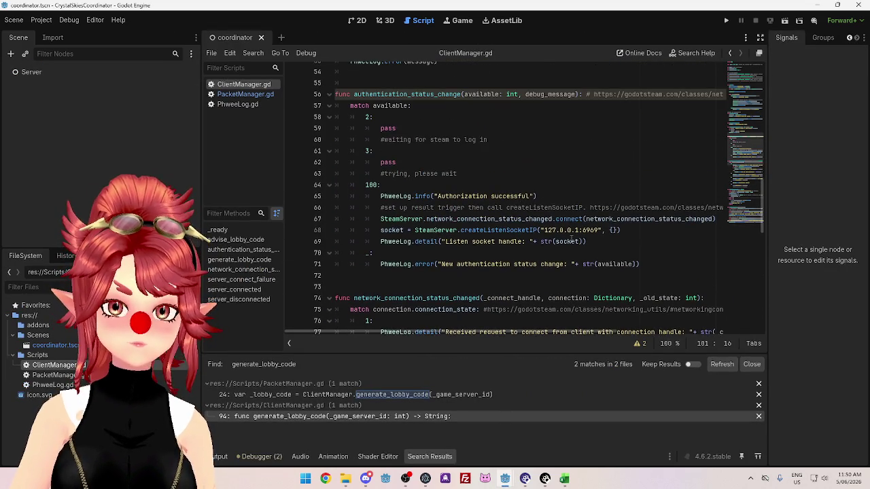
scroll(491, 196, down, 4)
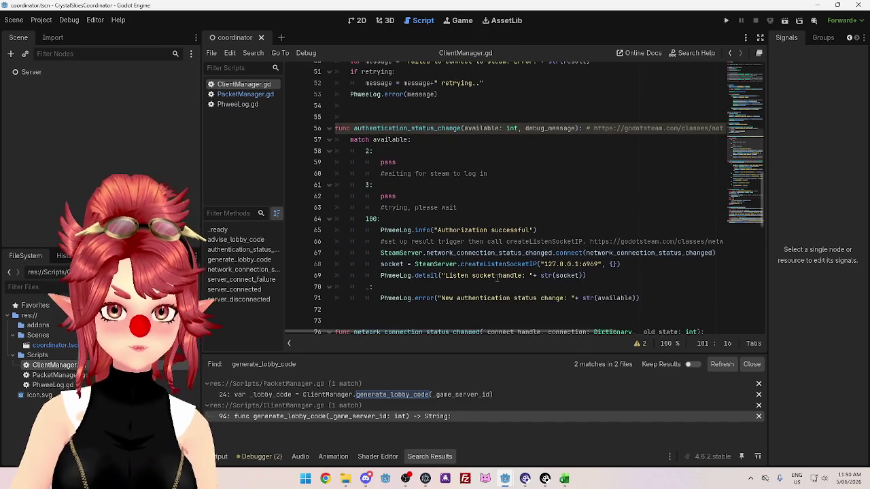
scroll(500, 278, down, 2)
scroll(416, 161, up, 18)
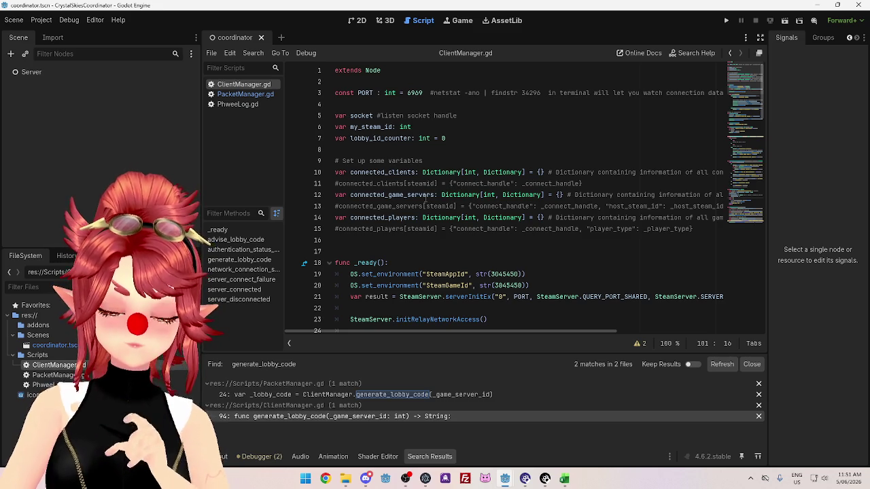
scroll(425, 200, down, 10)
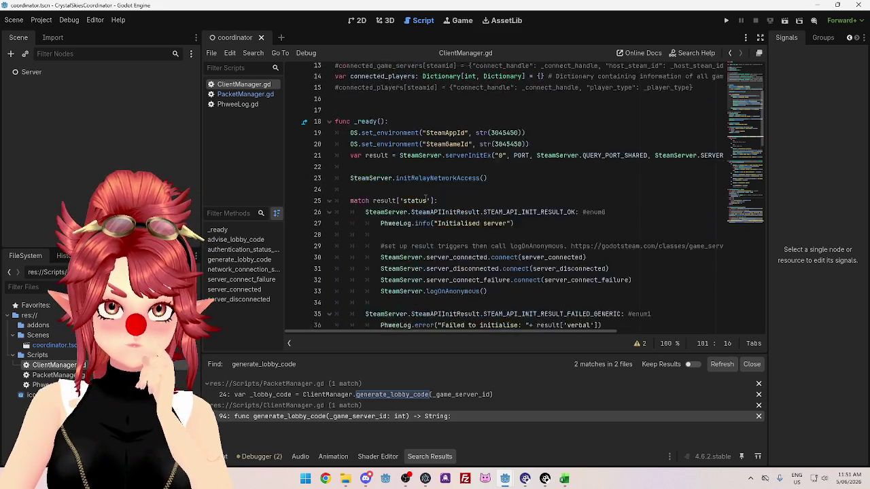
scroll(425, 197, down, 6)
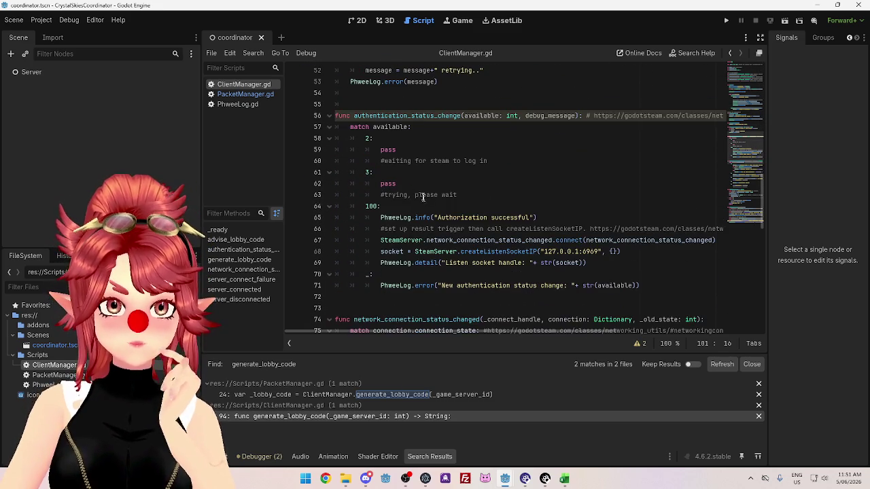
scroll(448, 204, up, 4)
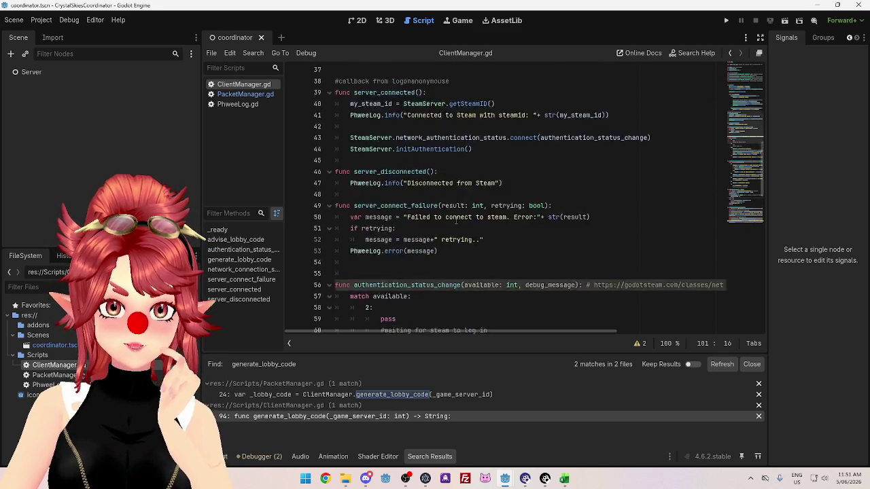
scroll(455, 219, down, 8)
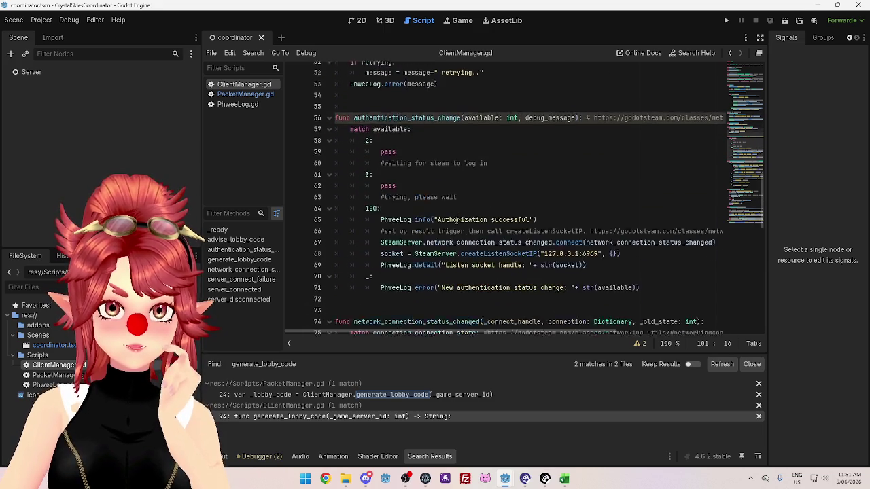
scroll(456, 219, down, 2)
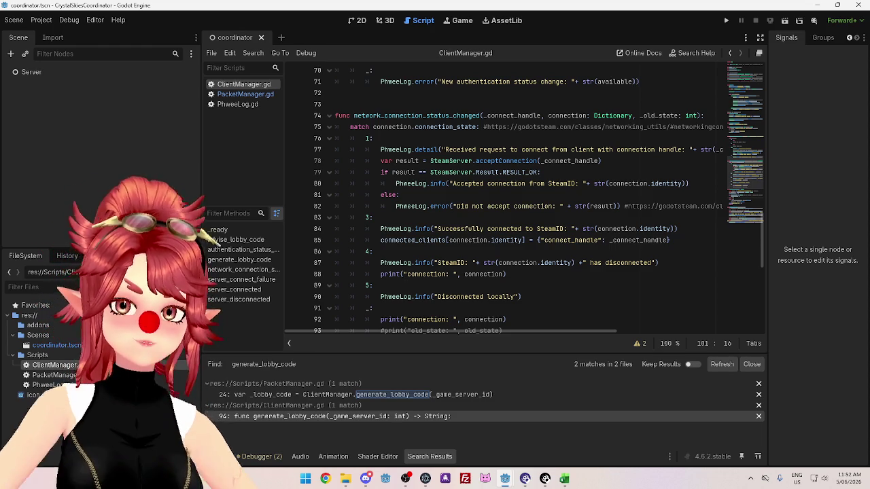
scroll(598, 239, down, 1)
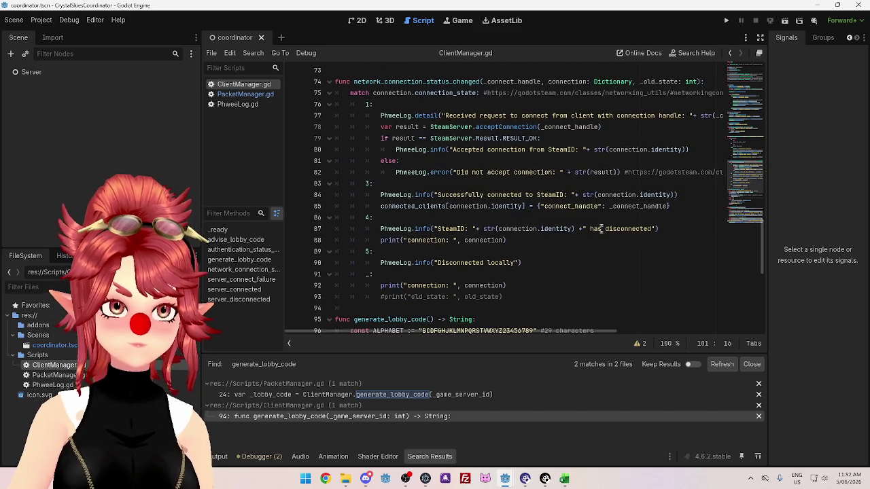
scroll(597, 239, down, 2)
scroll(598, 240, down, 4)
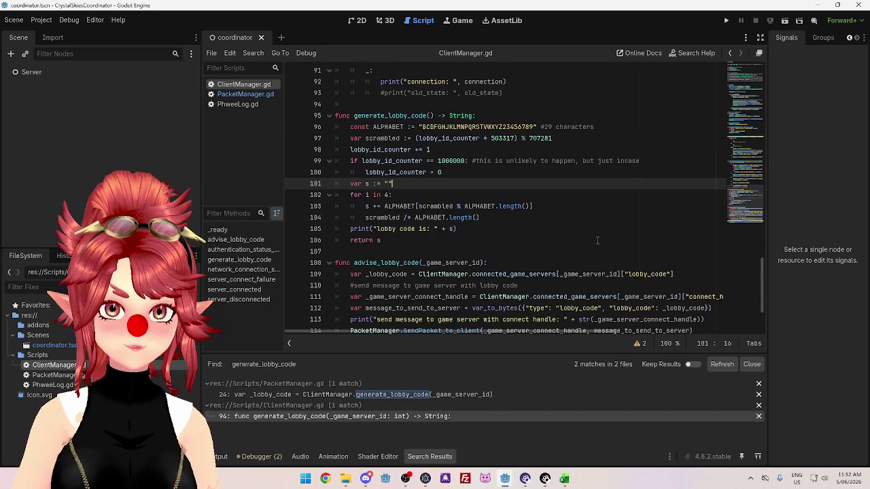
scroll(597, 240, down, 2)
scroll(597, 240, up, 2)
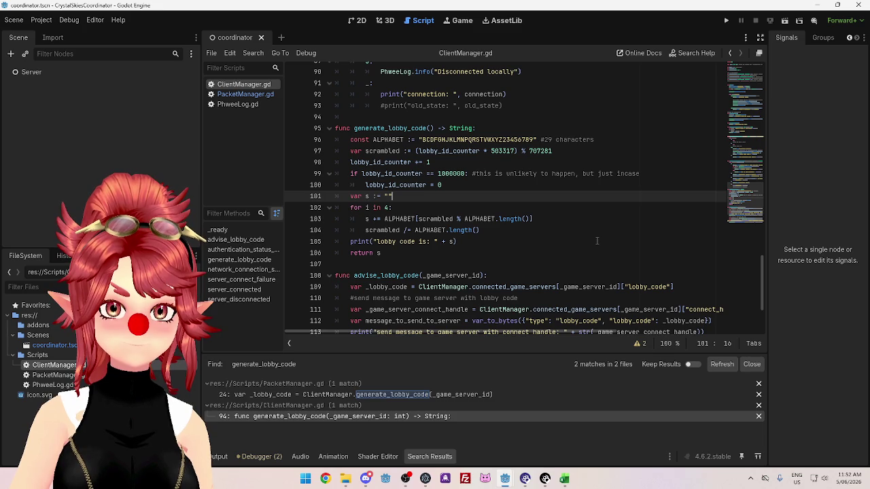
scroll(596, 241, up, 1)
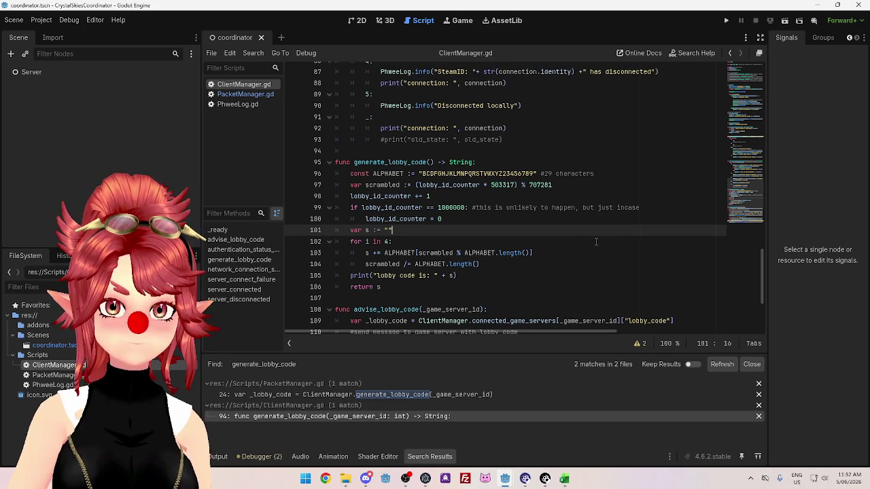
scroll(596, 241, down, 3)
scroll(528, 257, up, 5)
scroll(529, 257, up, 6)
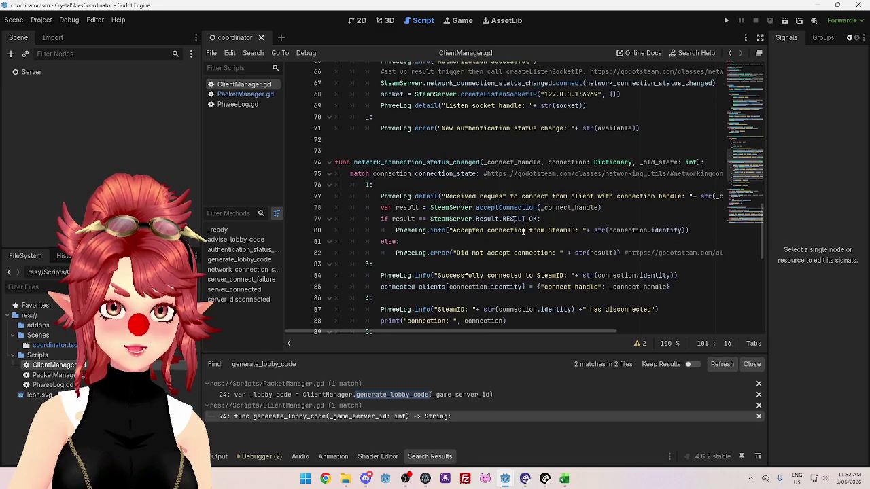
scroll(598, 202, down, 1)
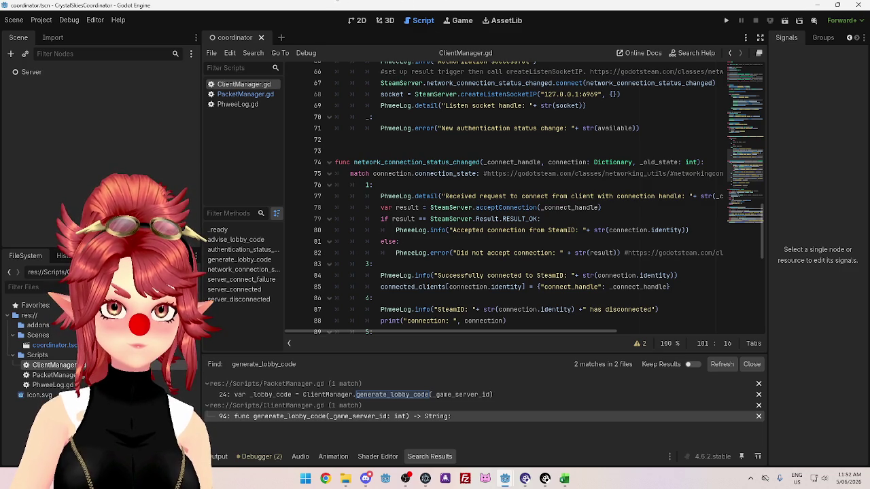
key(super+1)
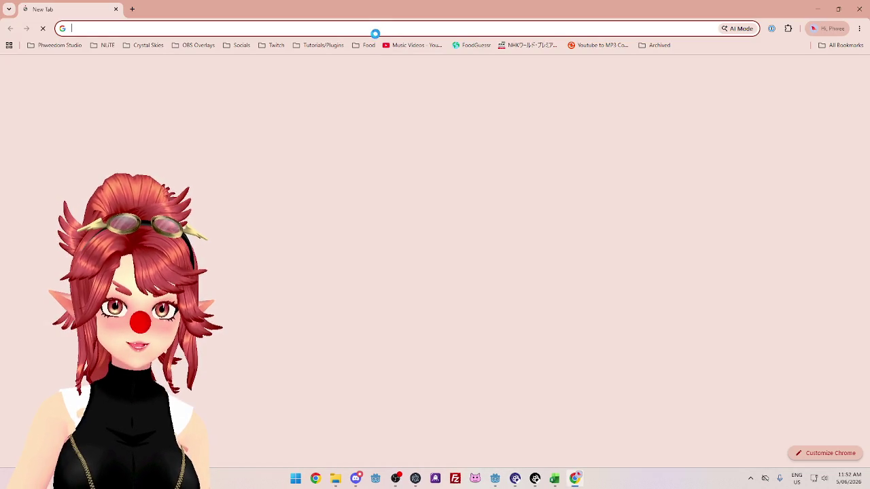
Search Google for 'tamagotchi battle' and scroll through the results.
text(tamagotchi battl)
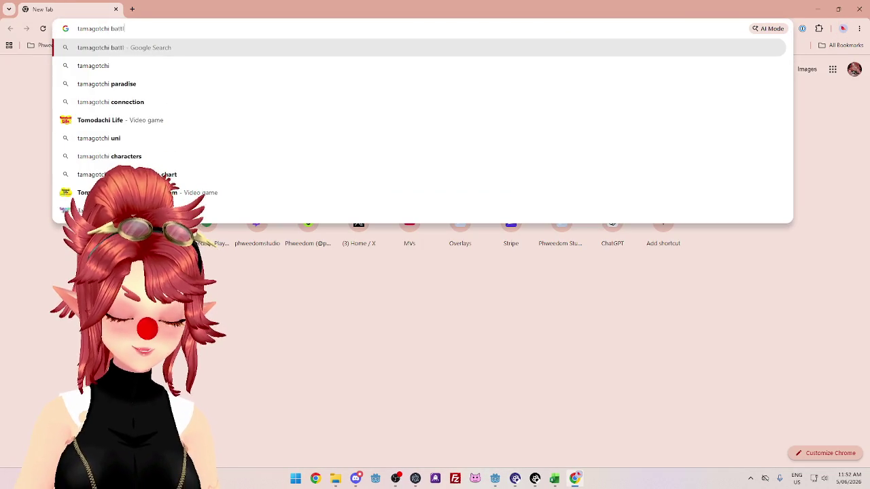
text(e)
key(Return)
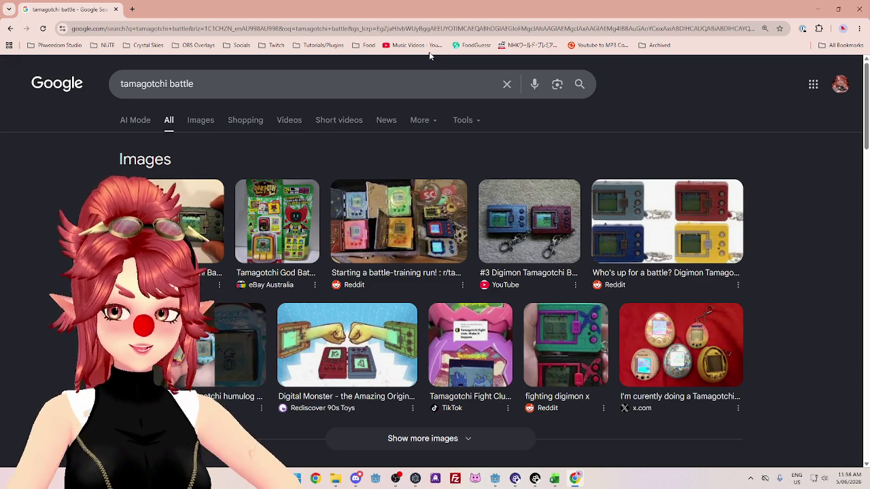
scroll(815, 307, down, 3)
Look over the 'tamagotchi battle' results, then append 'connection' to the search query.
scroll(811, 313, down, 3)
scroll(788, 319, down, 3)
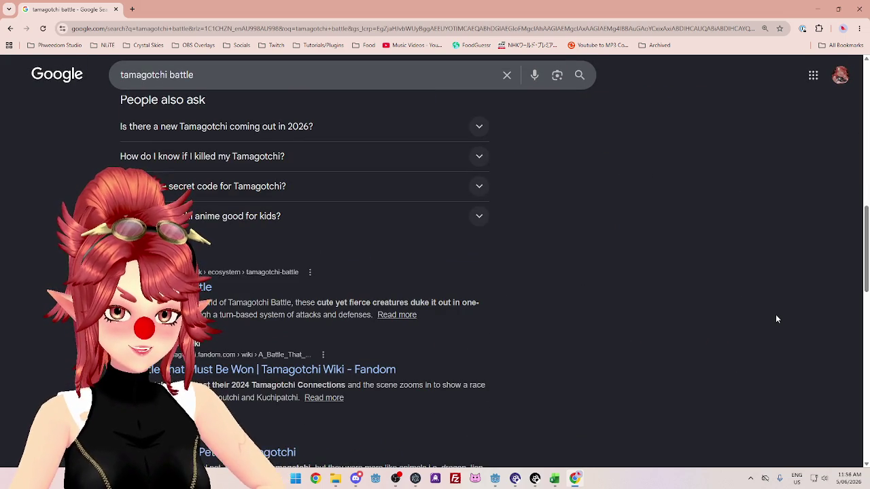
scroll(768, 316, up, 1)
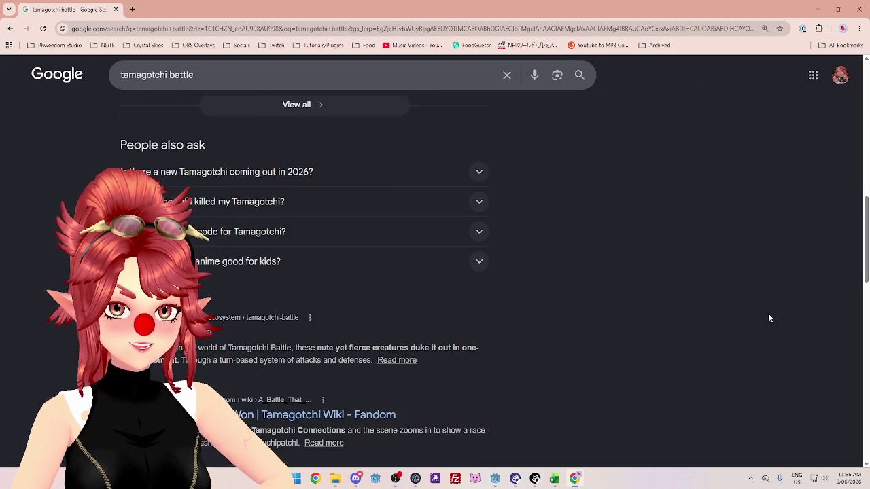
scroll(700, 302, up, 3)
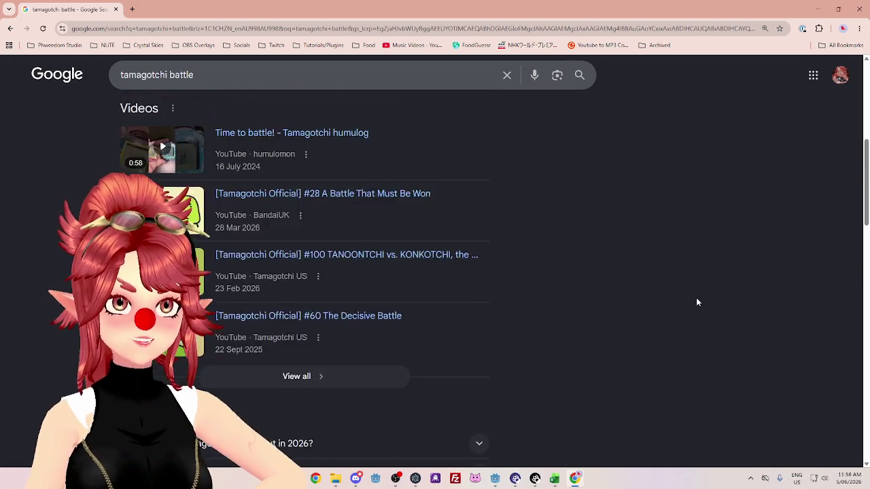
scroll(693, 303, down, 2)
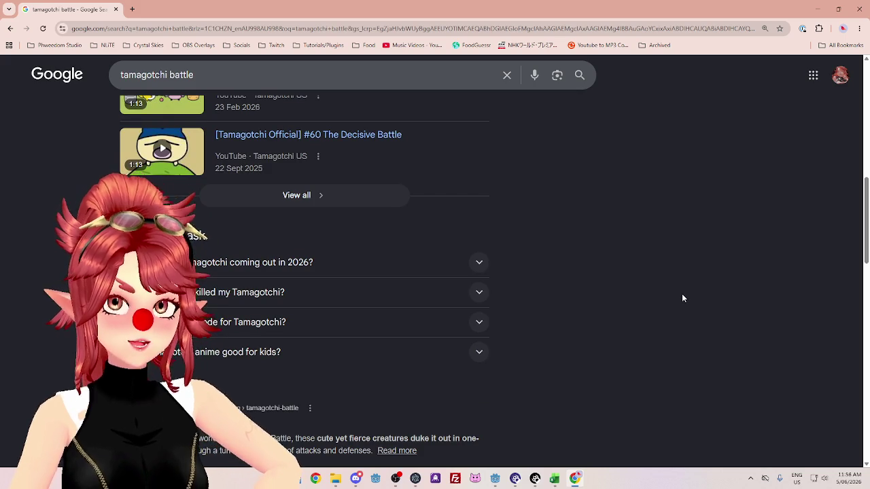
scroll(682, 296, down, 4)
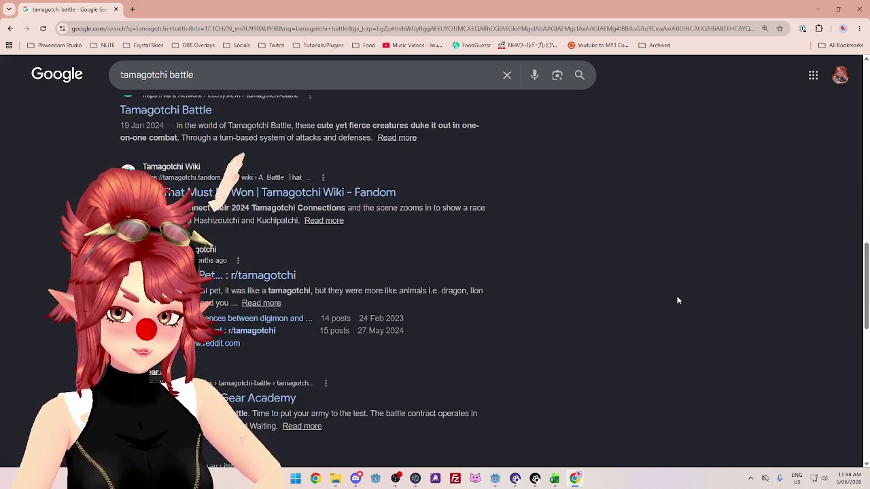
scroll(678, 300, up, 2)
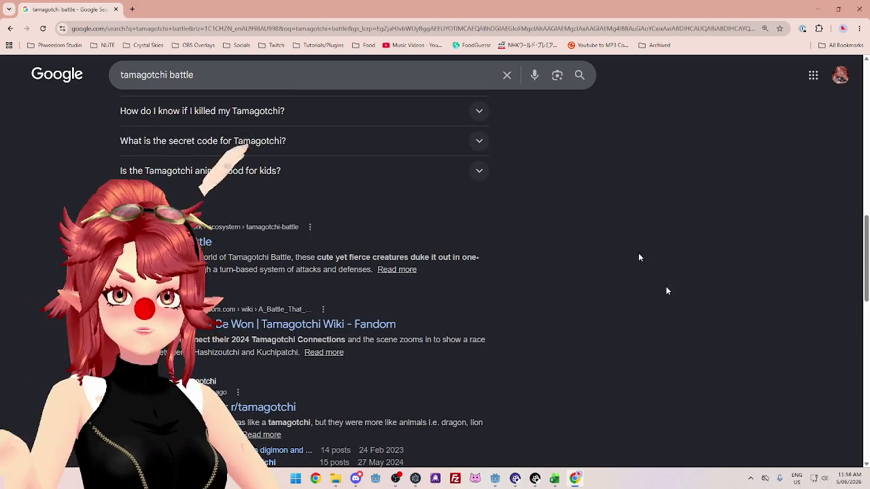
click(184, 75)
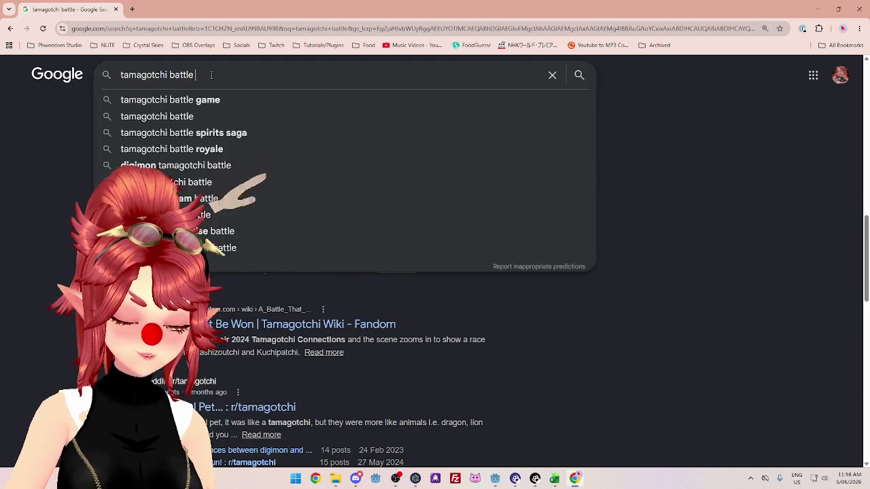
text(connection)
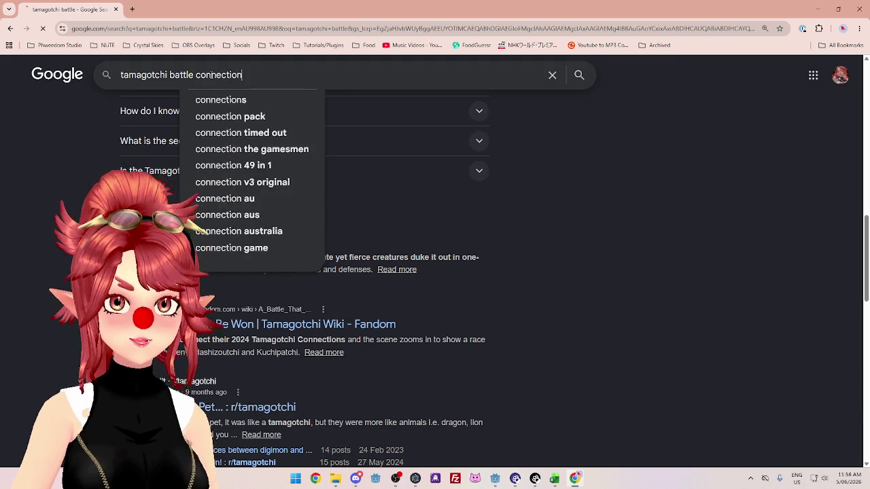
Search 'tamagotchi battle connection' and expand the AI Overview on infrared features.
key(Return)
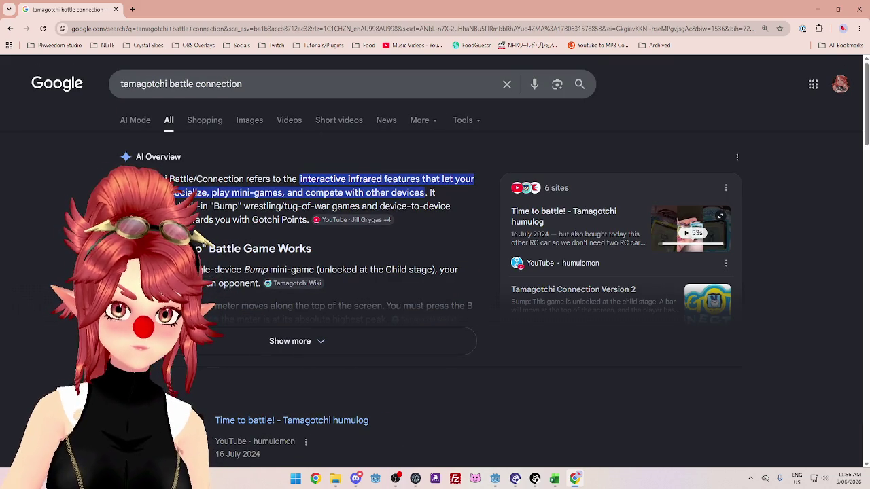
mouse_move(405, 195)
mouse_down()
mouse_move(261, 206)
mouse_move(314, 206)
mouse_move(219, 250)
mouse_up()
scroll(219, 250, down, 1)
click(219, 250)
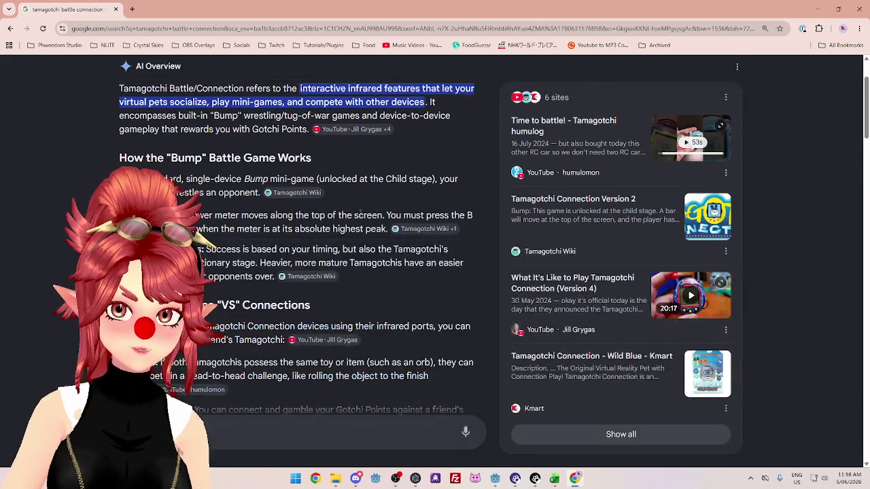
scroll(230, 205, down, 2)
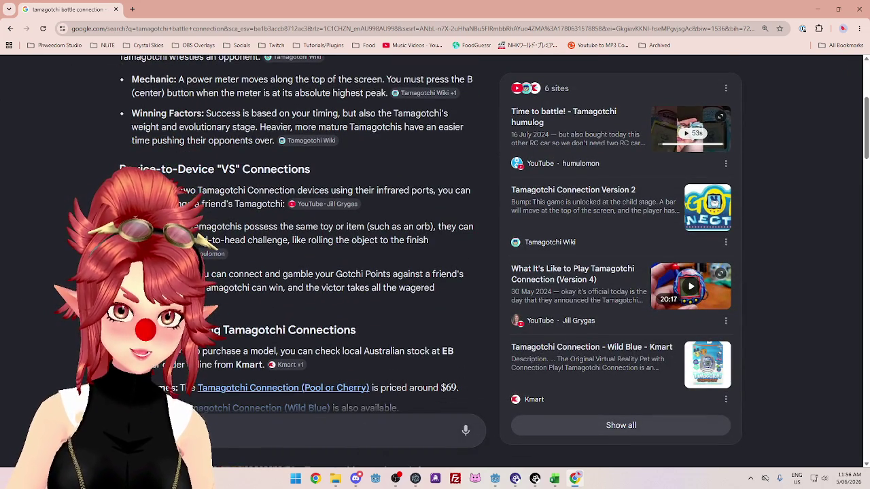
scroll(288, 236, down, 1)
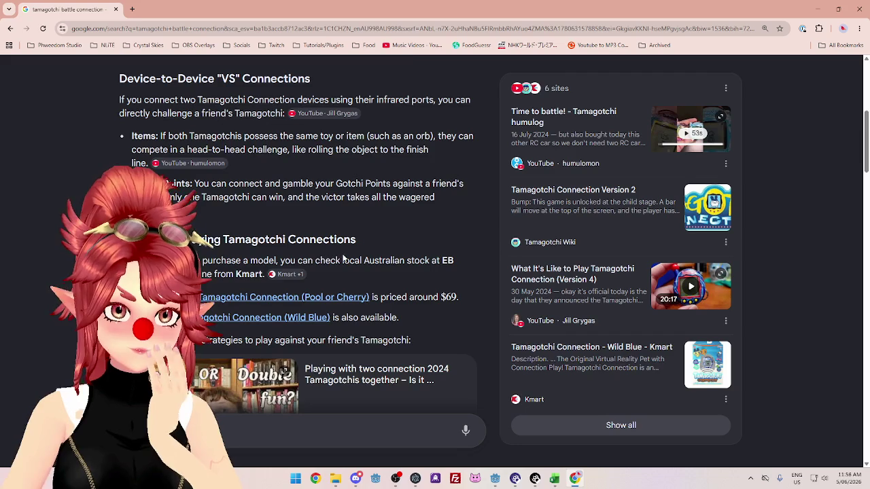
scroll(343, 257, up, 4)
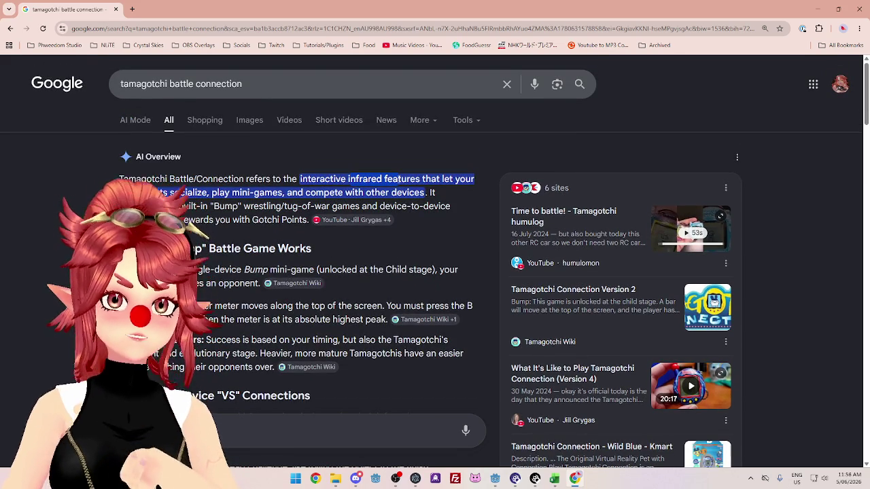
Replace 'connection' with 'infrared' and search 'tamagotchi battle infrared'.
click(267, 84)
drag(267, 84, 267, 84)
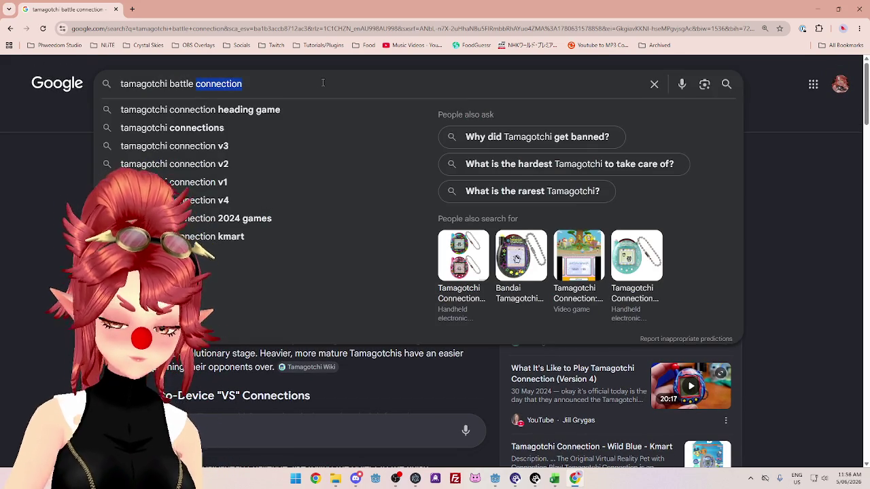
text(infrared)
key(Return)
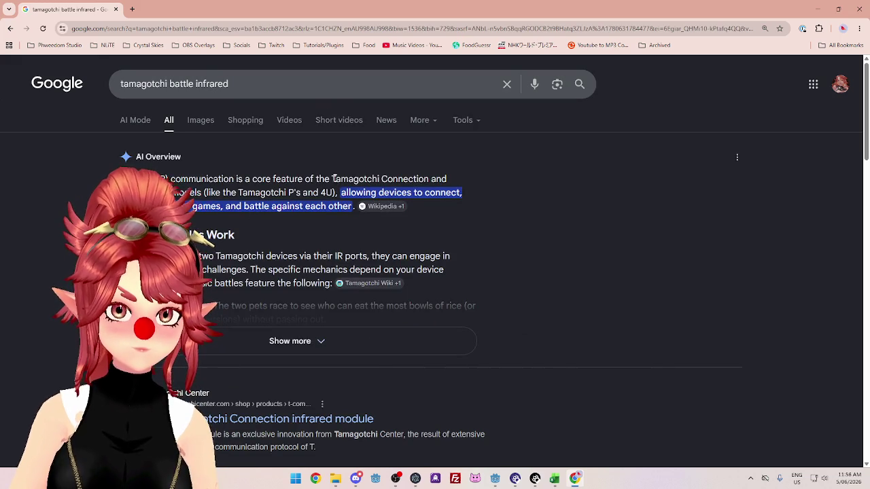
Expand the AI Overview and highlight the line about connecting devices via IR ports.
mouse_move(262, 180)
mouse_down()
mouse_move(414, 181)
mouse_move(258, 193)
mouse_move(297, 190)
mouse_up()
click(246, 204)
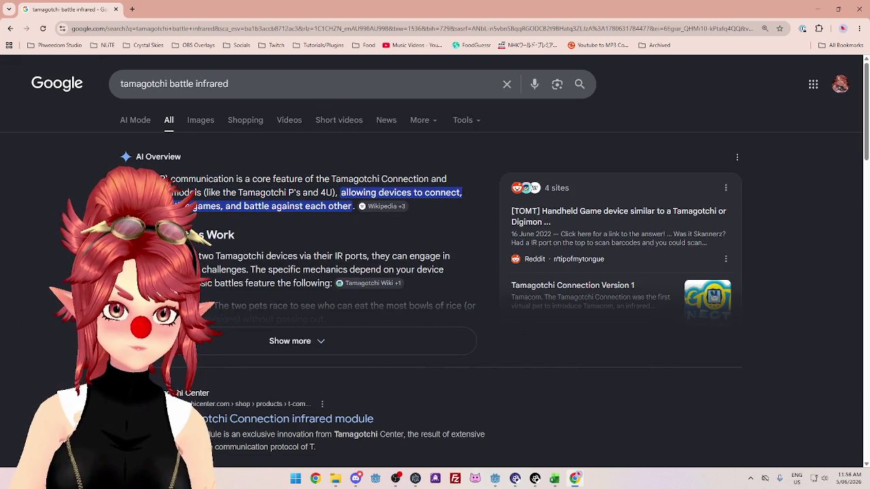
scroll(301, 305, down, 1)
click(301, 305)
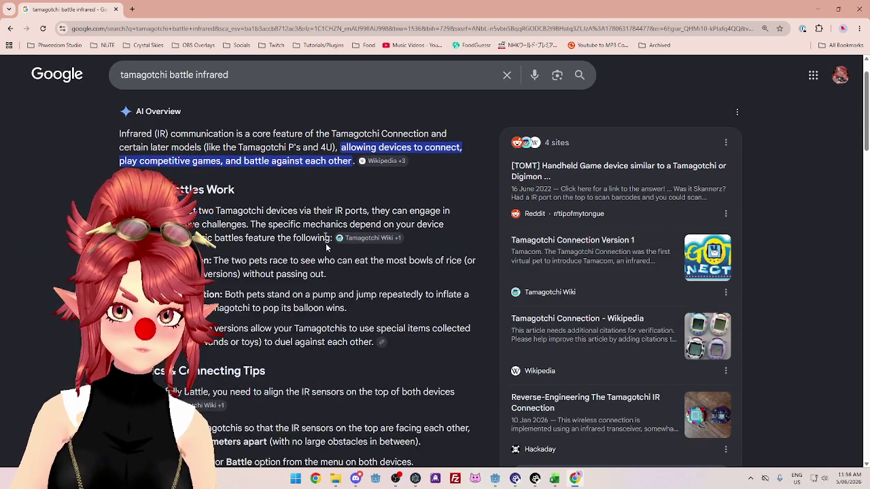
drag(194, 211, 367, 211)
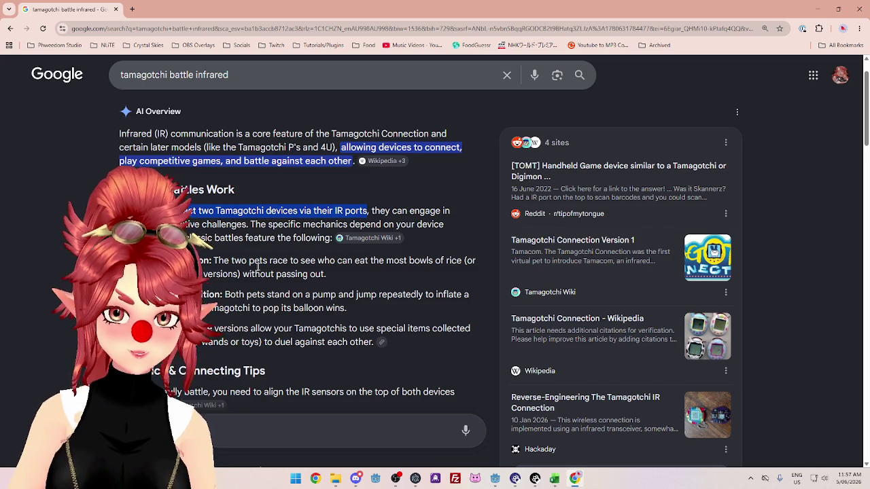
scroll(242, 229, down, 3)
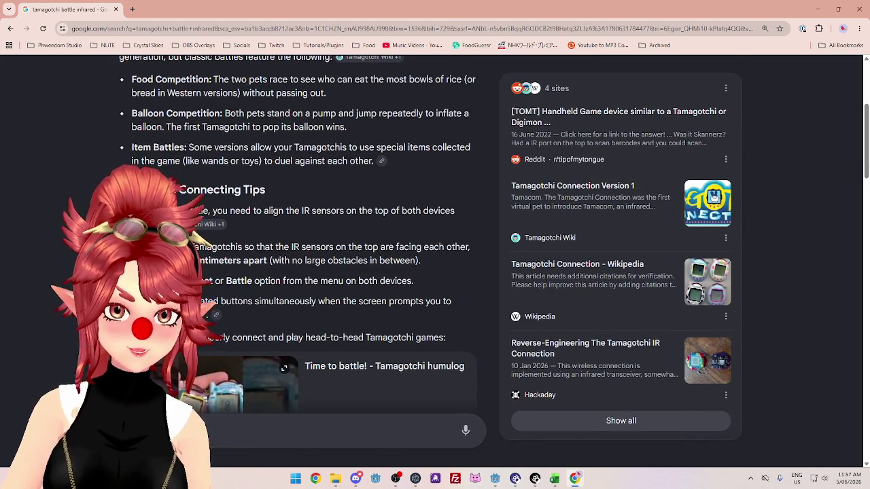
Read the tips on aligning and facing the IR sensors, then select 'battle infrared' in the query.
drag(267, 211, 400, 212)
drag(191, 247, 396, 247)
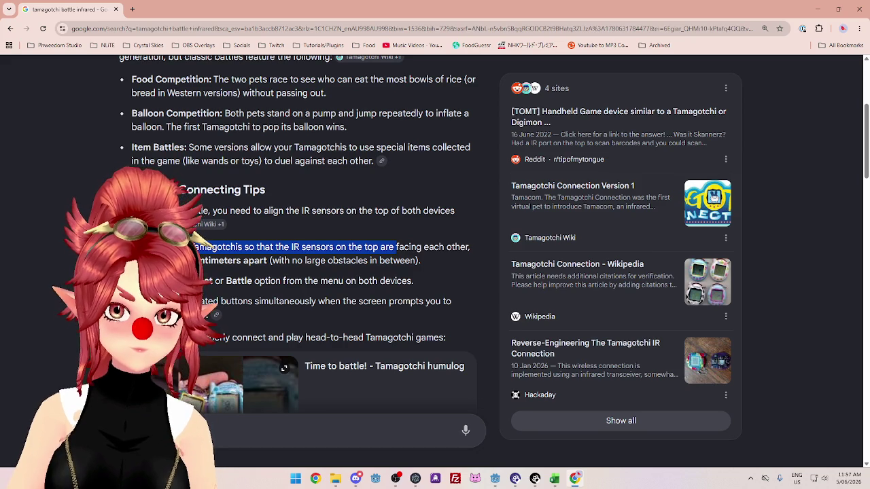
click(395, 248)
drag(239, 301, 326, 301)
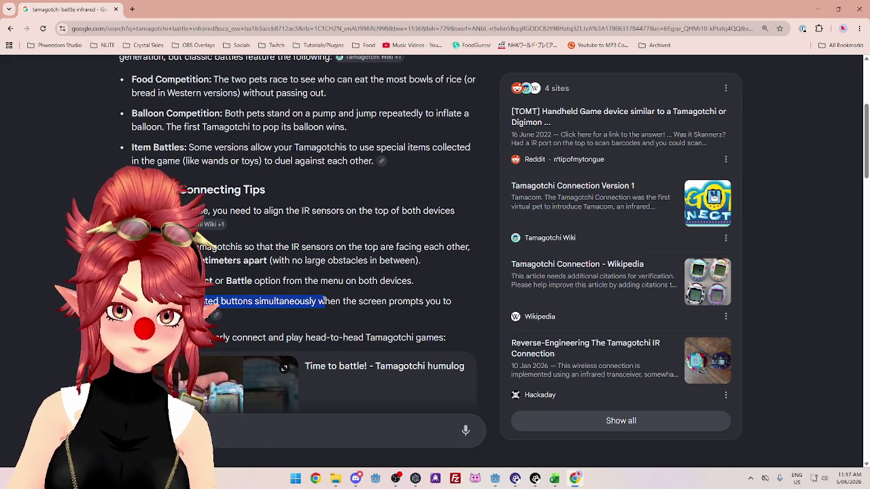
scroll(329, 301, down, 4)
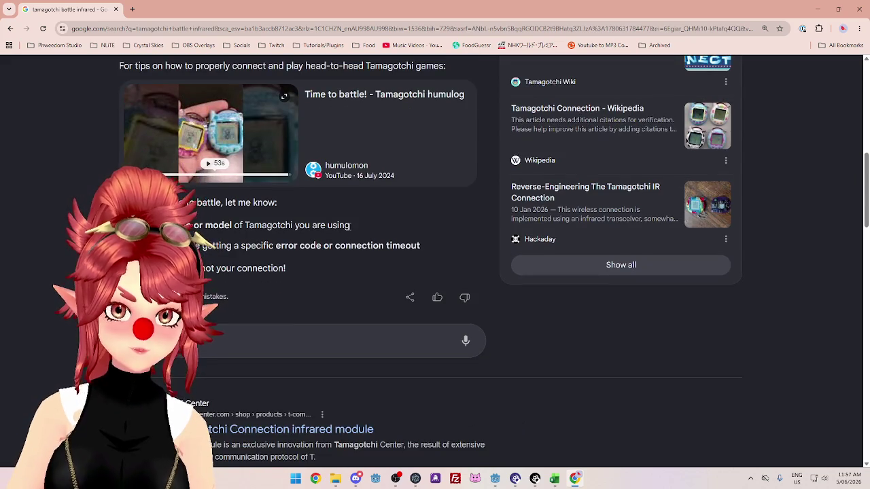
scroll(346, 231, down, 3)
scroll(341, 239, up, 6)
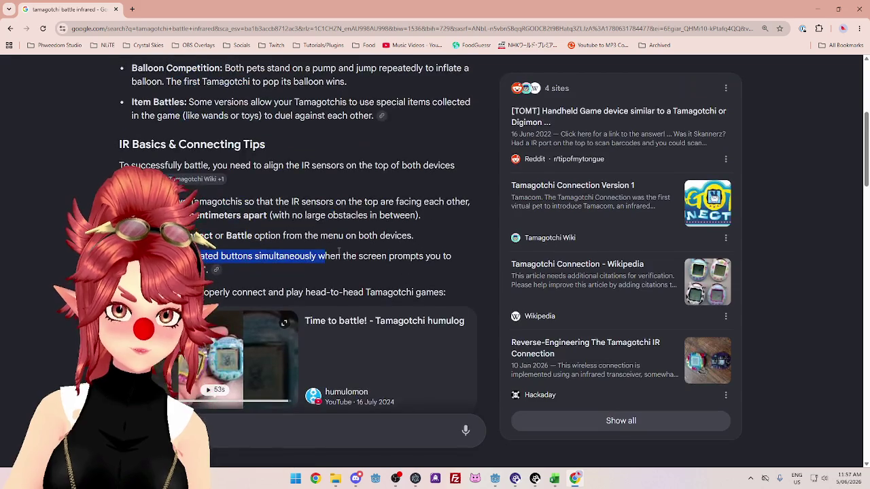
scroll(338, 252, up, 4)
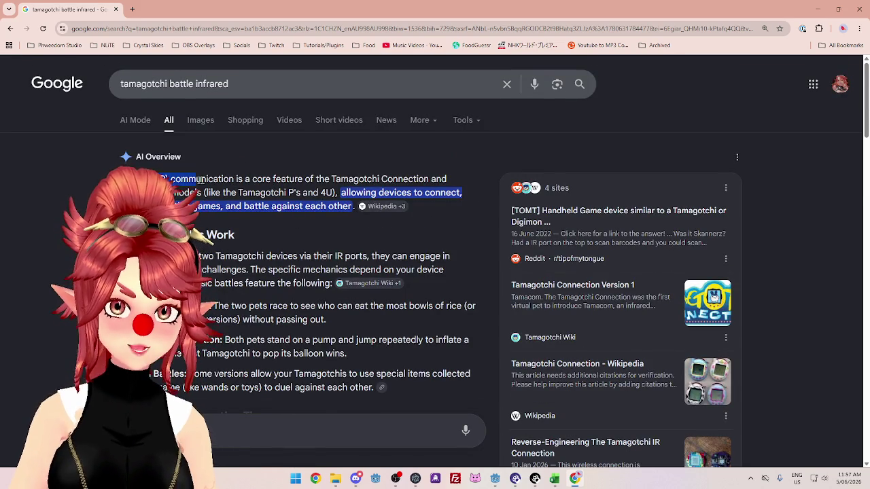
drag(229, 84, 168, 84)
text(Infrared (IR) communication)
click(166, 84)
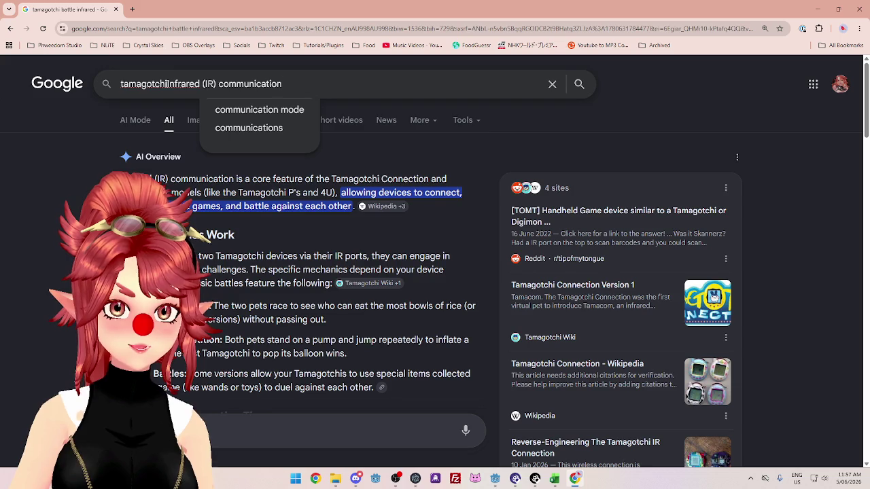
key(BackSpace)
key(Right)
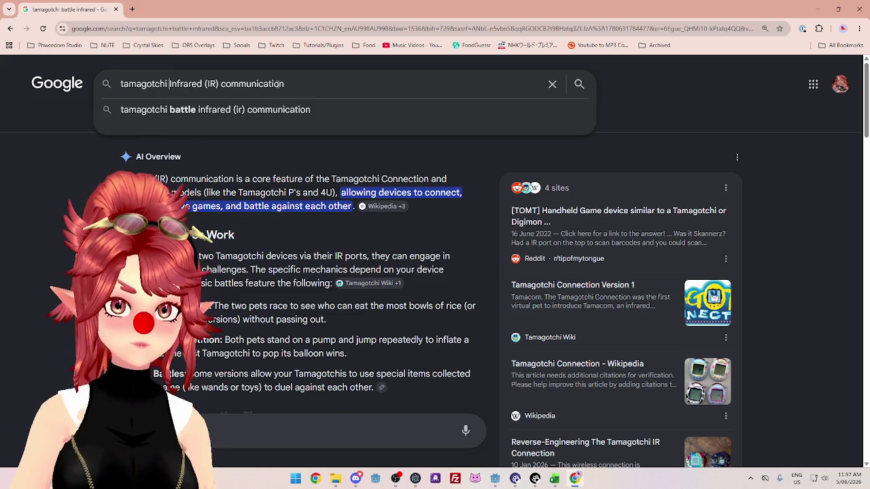
click(328, 79)
text(how does it work)
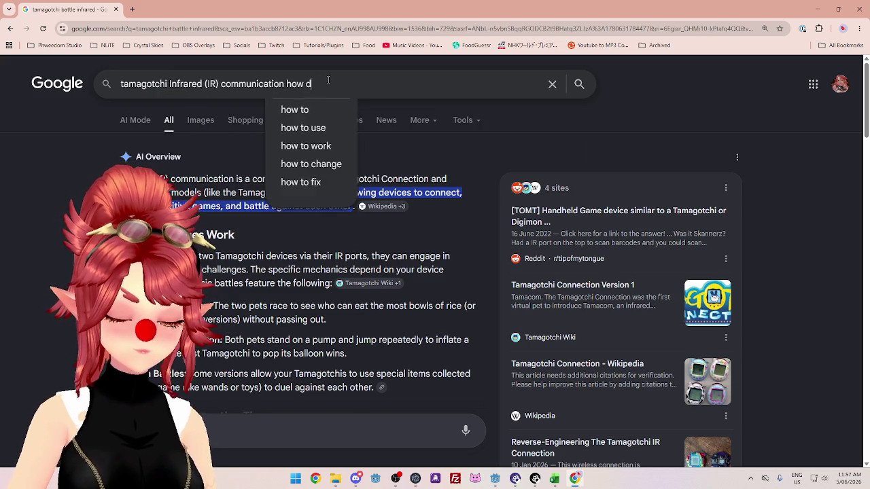
key(Return)
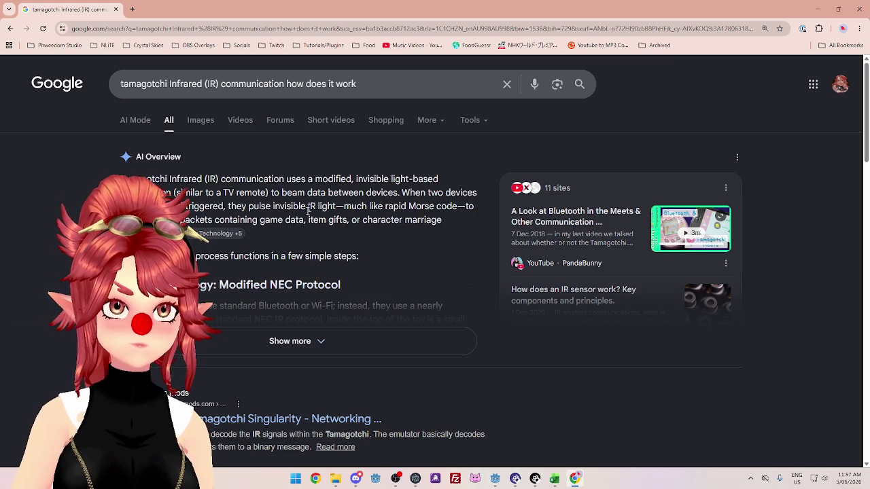
click(332, 339)
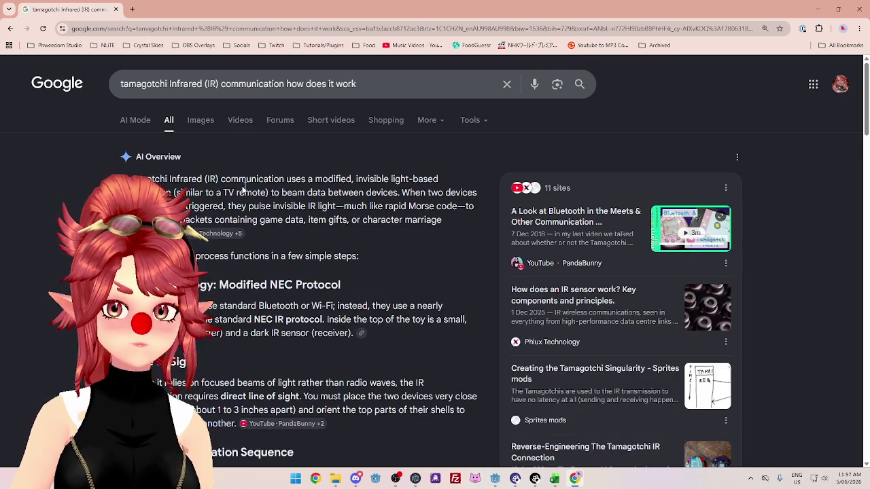
scroll(334, 170, down, 1)
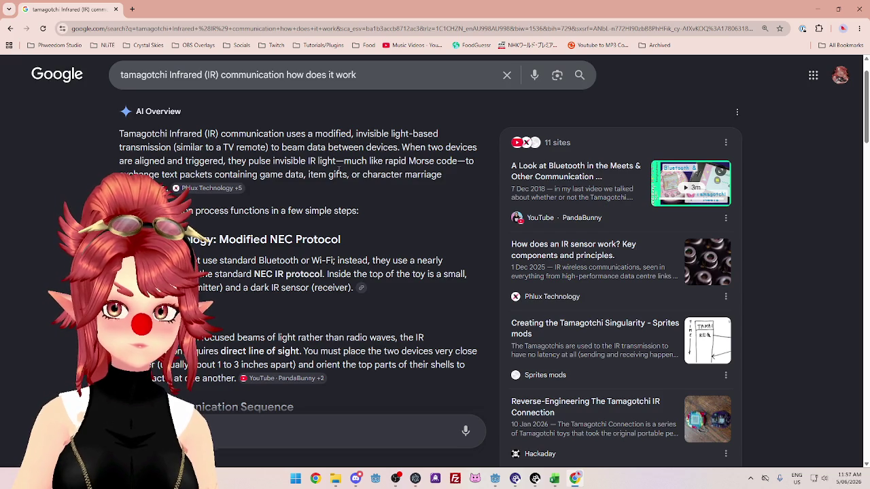
drag(248, 160, 306, 161)
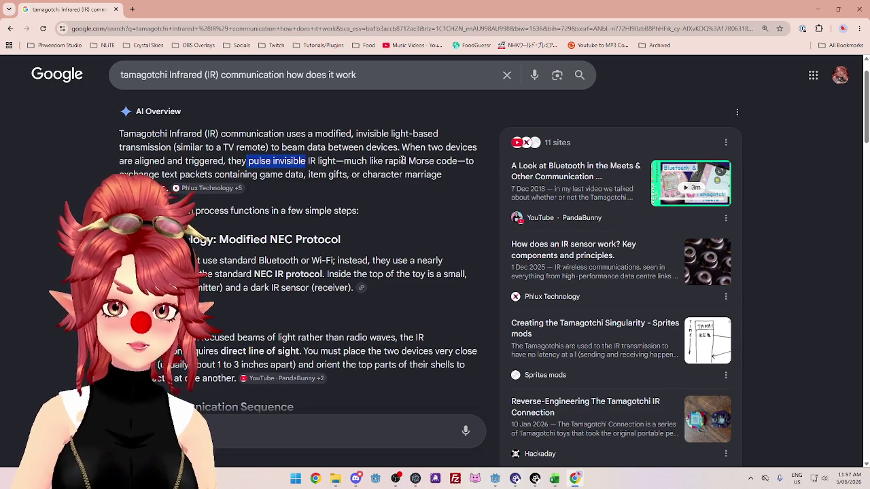
drag(408, 161, 451, 162)
drag(175, 175, 350, 175)
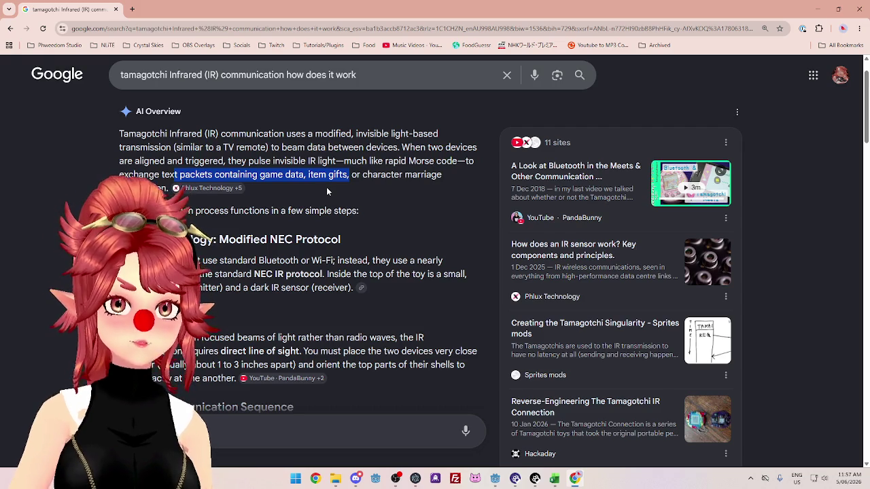
scroll(326, 192, down, 1)
drag(168, 195, 254, 197)
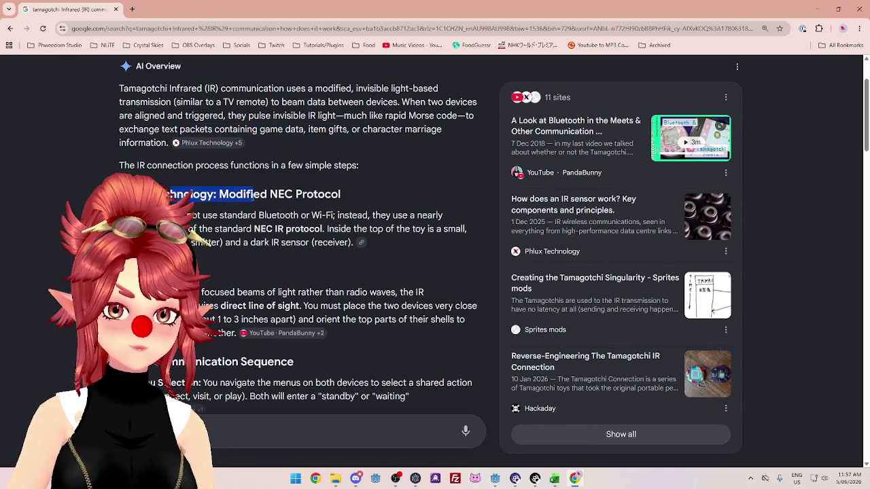
drag(176, 216, 414, 216)
drag(175, 229, 435, 229)
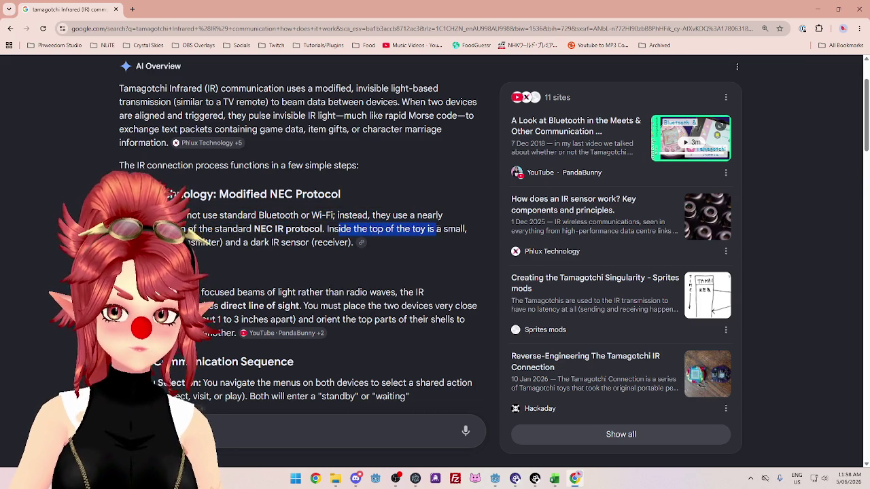
click(434, 229)
drag(226, 243, 311, 242)
scroll(311, 243, down, 1)
click(310, 197)
drag(210, 247, 382, 247)
scroll(352, 258, down, 1)
mouse_move(242, 215)
mouse_down()
mouse_move(441, 214)
mouse_move(416, 215)
mouse_up()
click(416, 215)
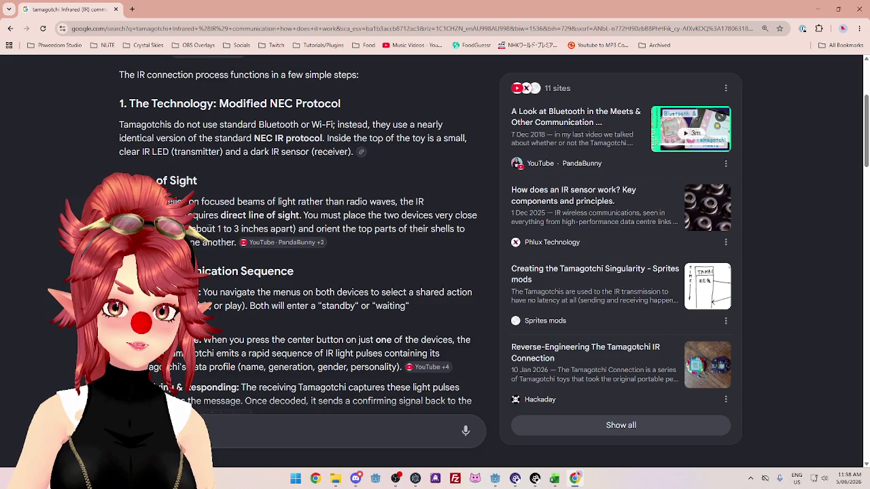
drag(225, 229, 448, 229)
click(448, 229)
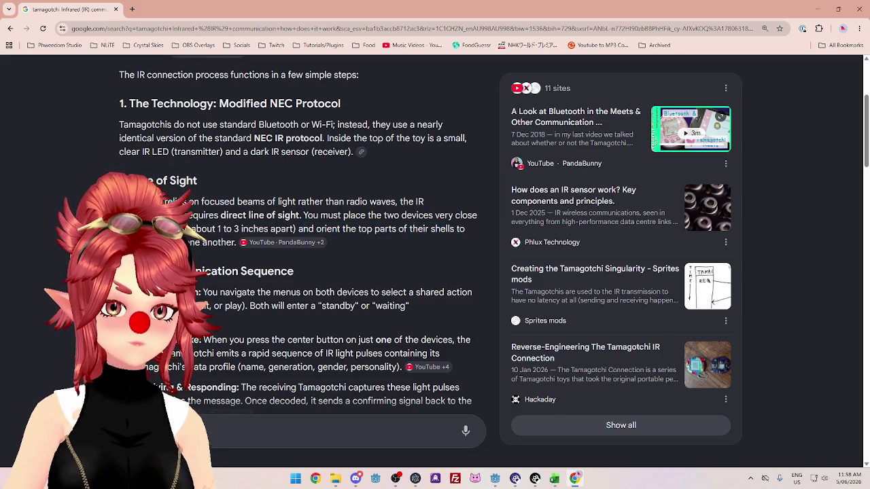
scroll(245, 248, down, 1)
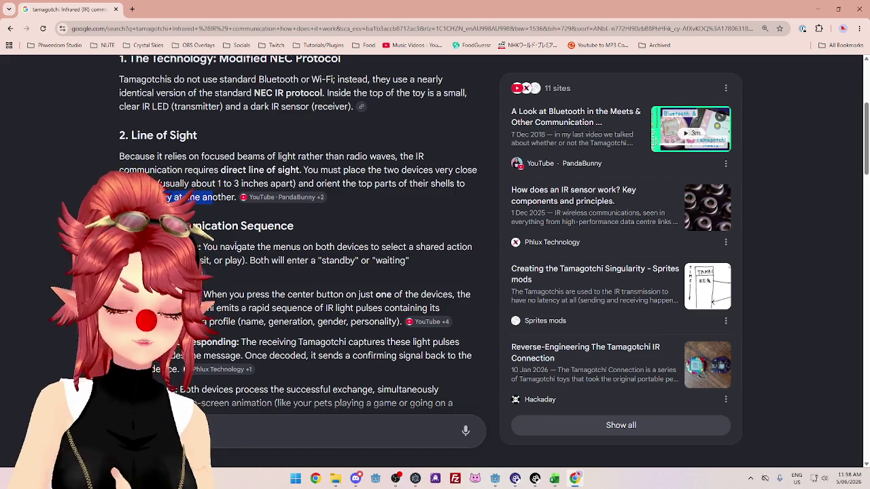
scroll(313, 285, down, 1)
scroll(365, 294, down, 1)
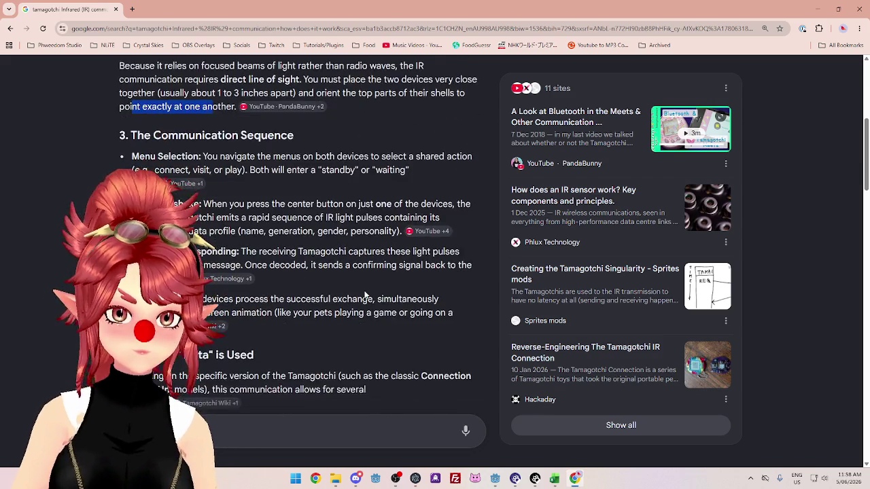
scroll(365, 294, down, 5)
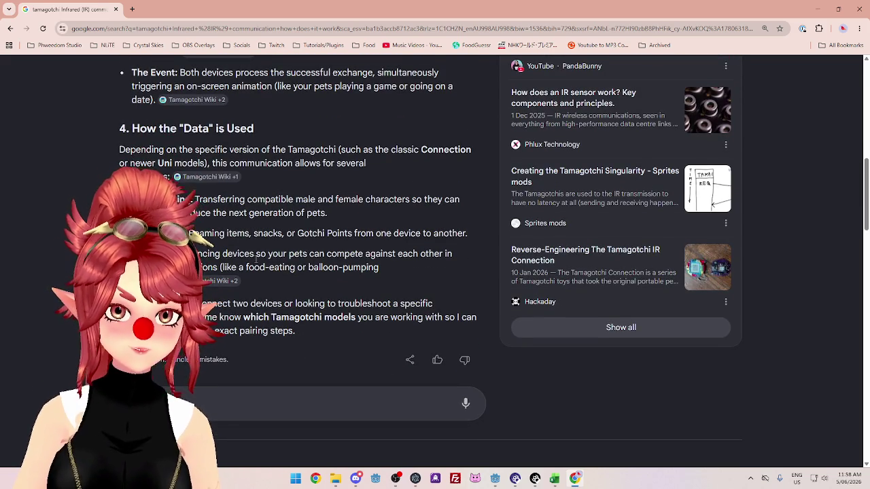
click(115, 10)
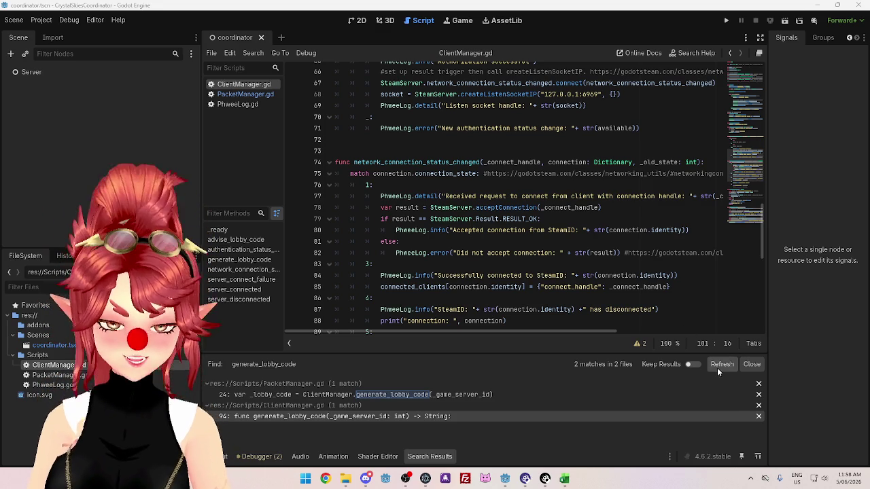
Review ClientManager.gd, then open PacketManager.gd from the script list.
scroll(507, 228, down, 3)
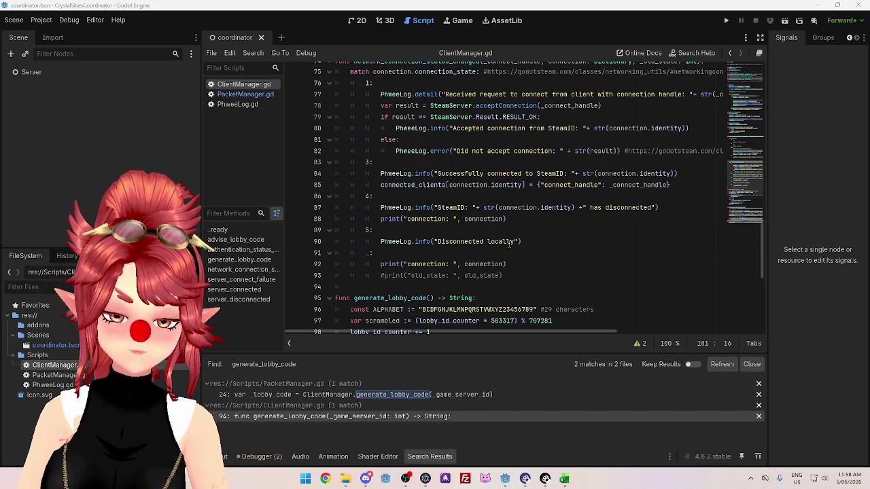
scroll(507, 238, up, 1)
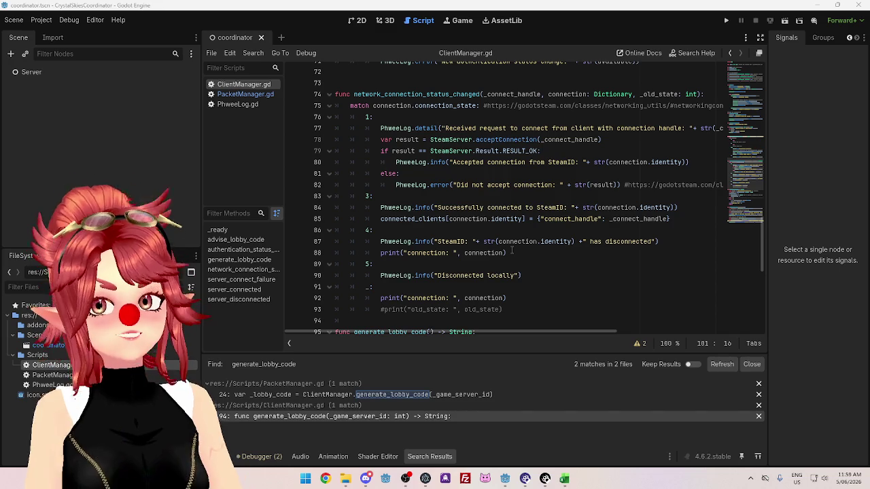
scroll(471, 206, up, 8)
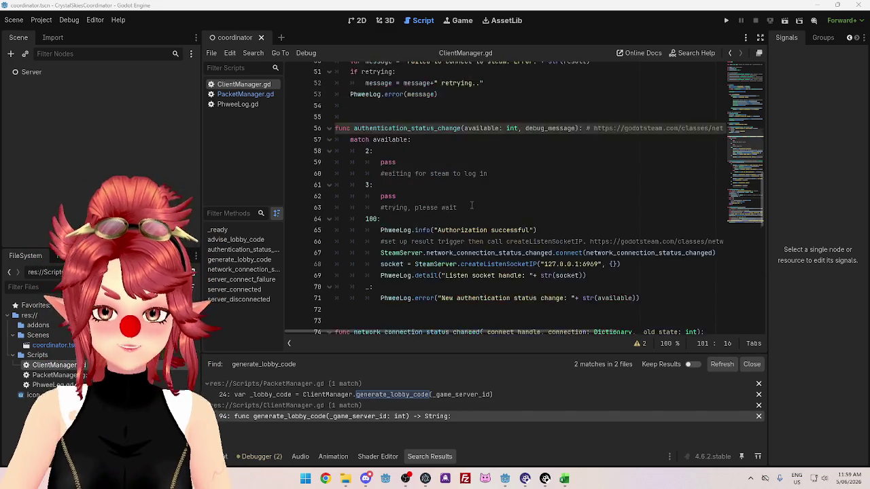
scroll(471, 206, up, 3)
scroll(472, 211, down, 13)
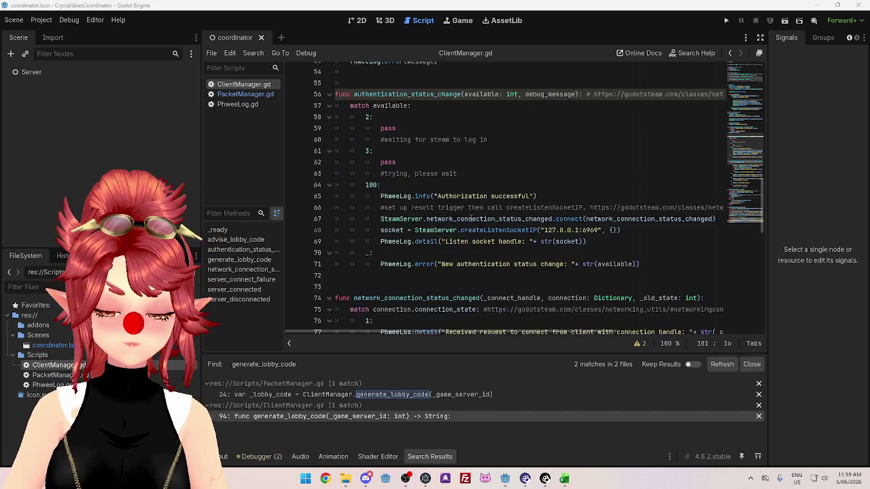
scroll(494, 226, up, 1)
scroll(496, 229, up, 3)
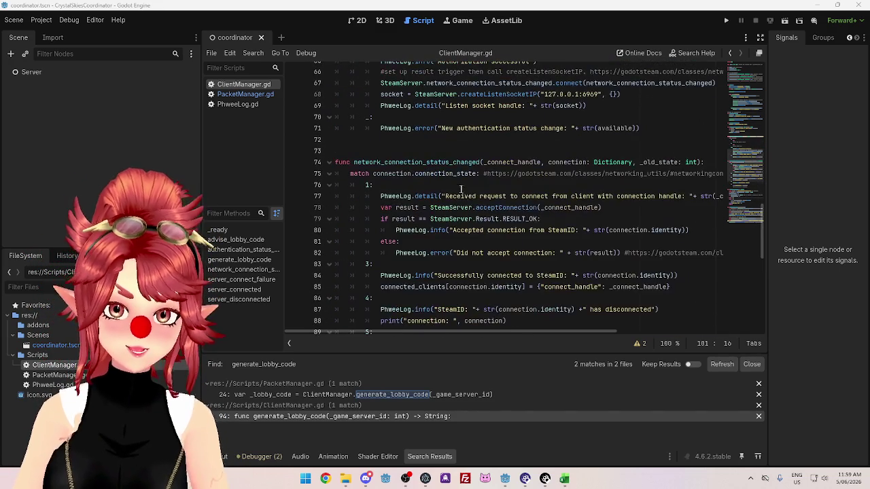
scroll(424, 172, down, 2)
scroll(422, 173, down, 4)
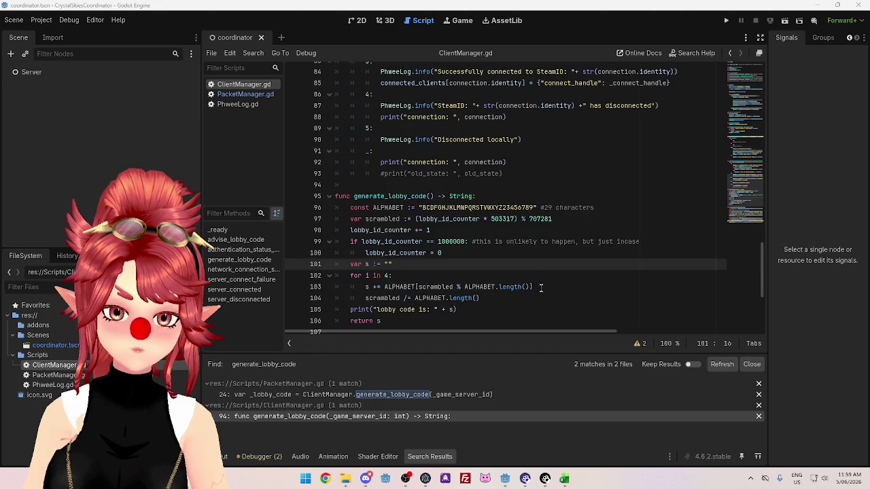
scroll(541, 288, up, 3)
scroll(536, 283, up, 14)
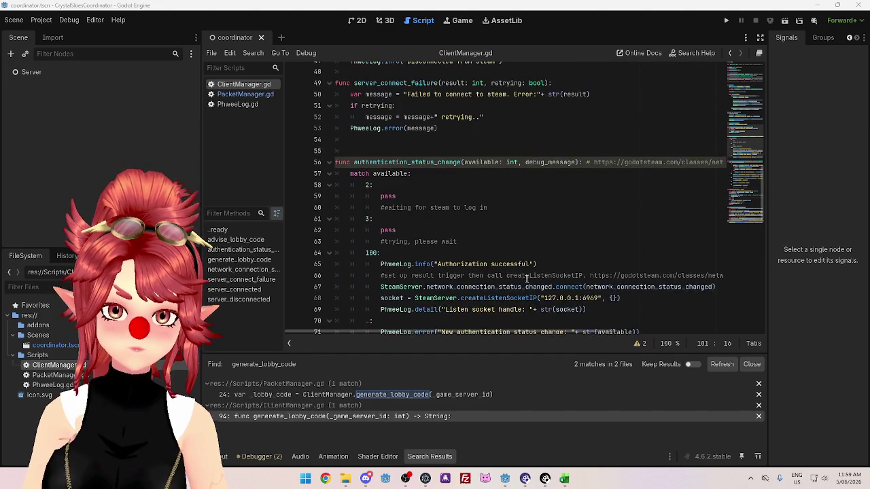
click(249, 95)
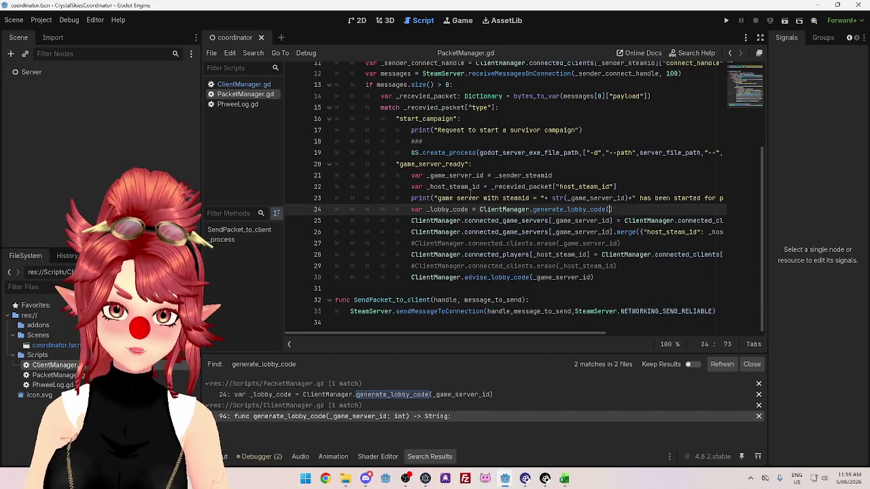
Check the connected_clients definition in ClientManager.gd and return to PacketManager.gd.
scroll(442, 180, down, 2)
scroll(399, 112, up, 2)
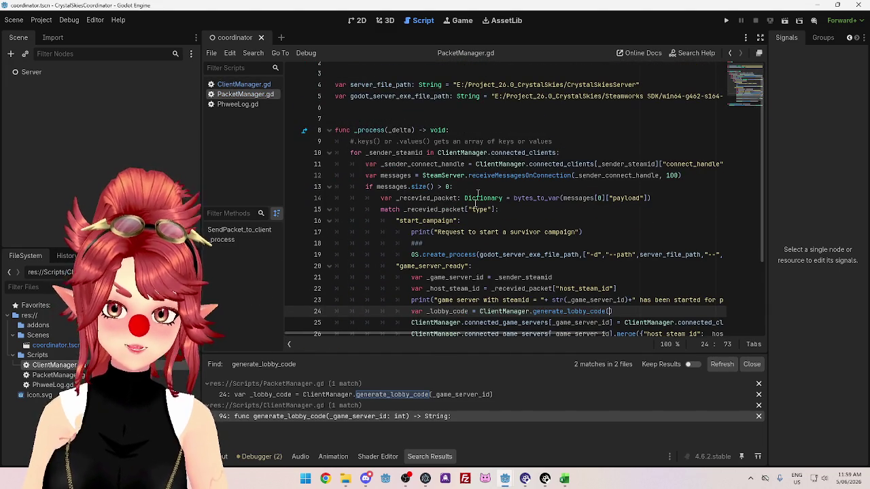
scroll(445, 229, down, 3)
scroll(441, 204, up, 2)
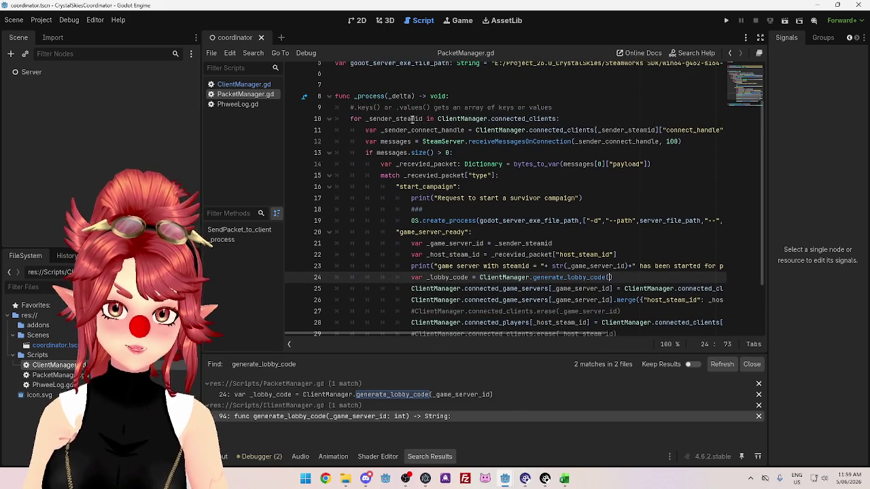
scroll(405, 130, up, 2)
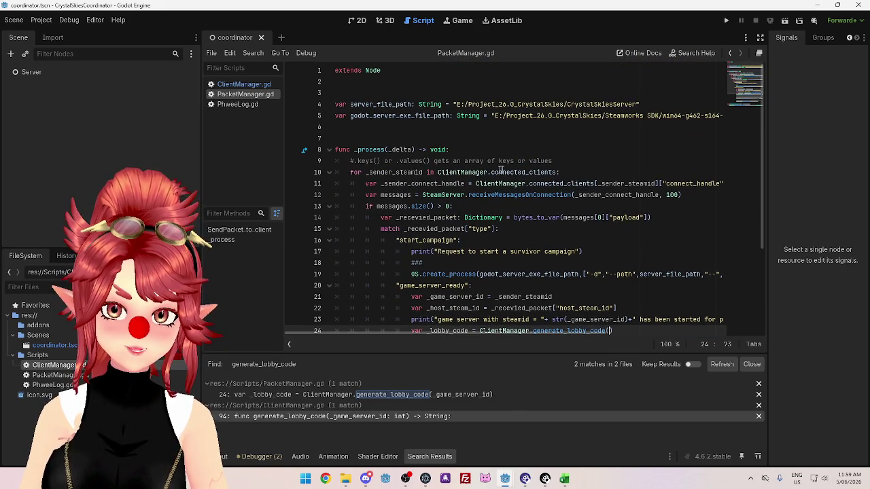
mouse_move(492, 172)
mouse_down()
mouse_move(594, 178)
mouse_move(560, 172)
mouse_up()
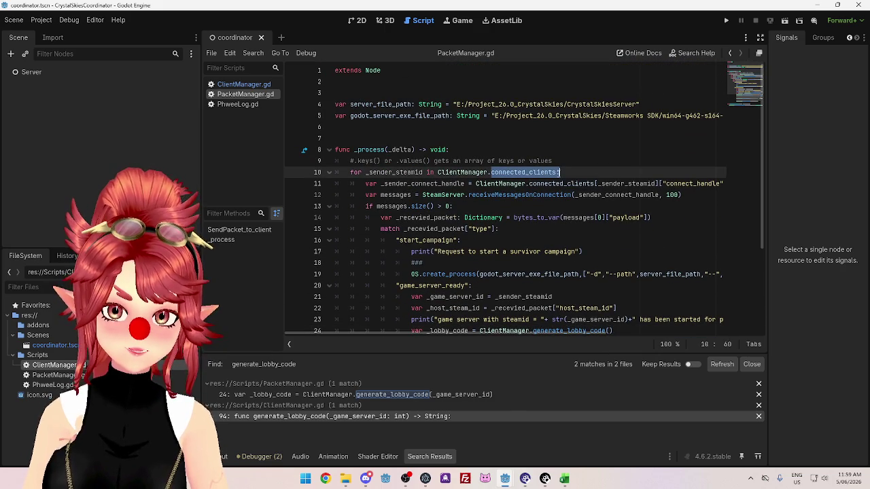
click(245, 84)
scroll(427, 225, up, 10)
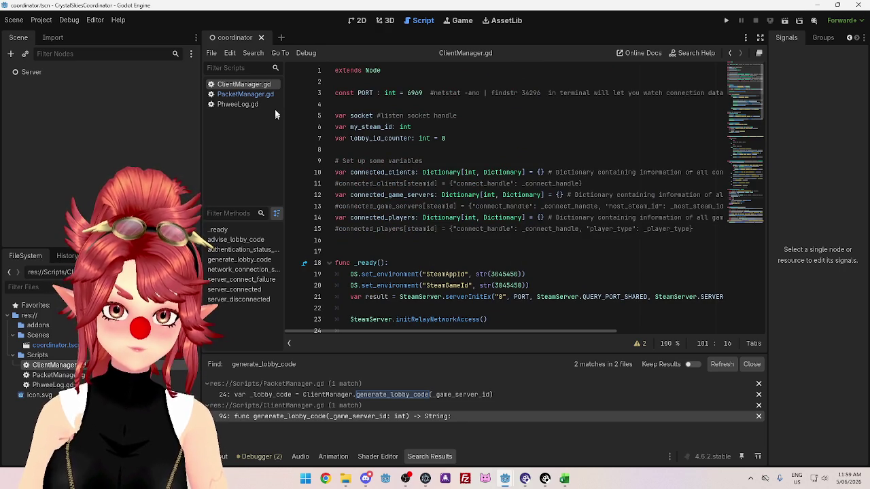
click(245, 93)
Widen the script editor by dragging the dock splitter left to view _process.
scroll(365, 129, down, 2)
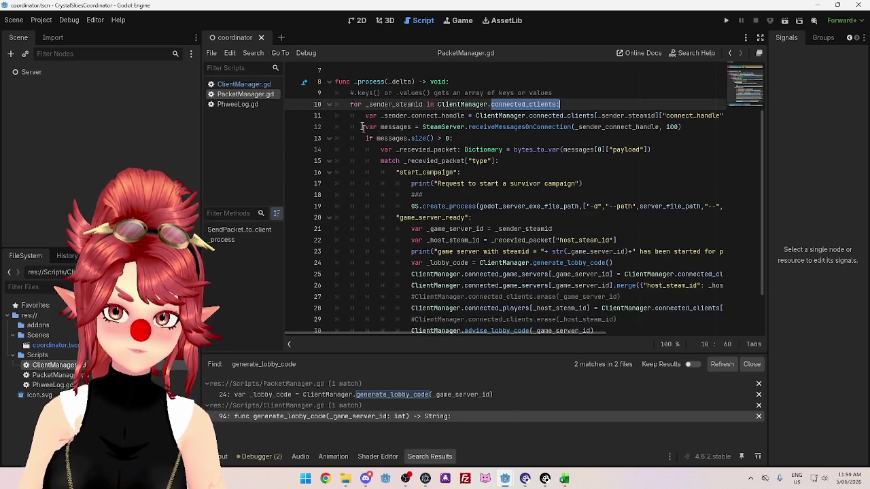
scroll(362, 127, down, 2)
scroll(358, 125, up, 5)
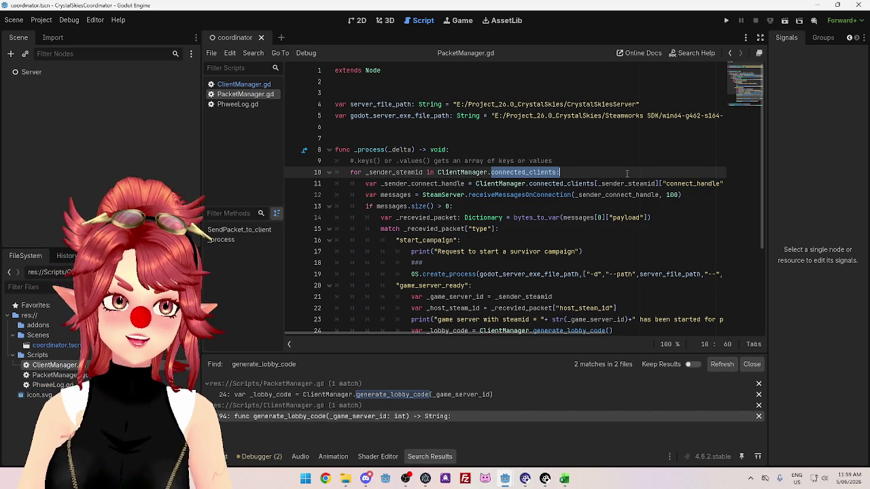
scroll(627, 173, down, 2)
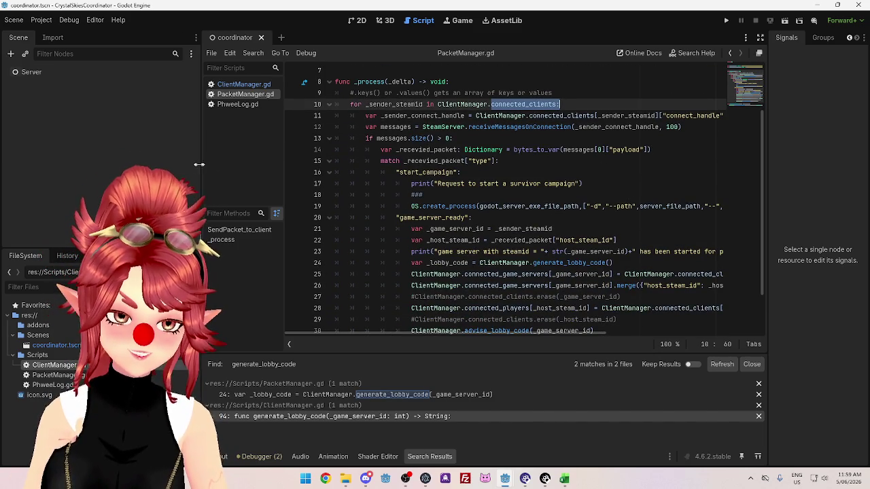
drag(200, 164, 140, 159)
scroll(450, 195, up, 1)
mouse_move(502, 138)
mouse_down()
mouse_move(292, 127)
mouse_move(290, 138)
mouse_up()
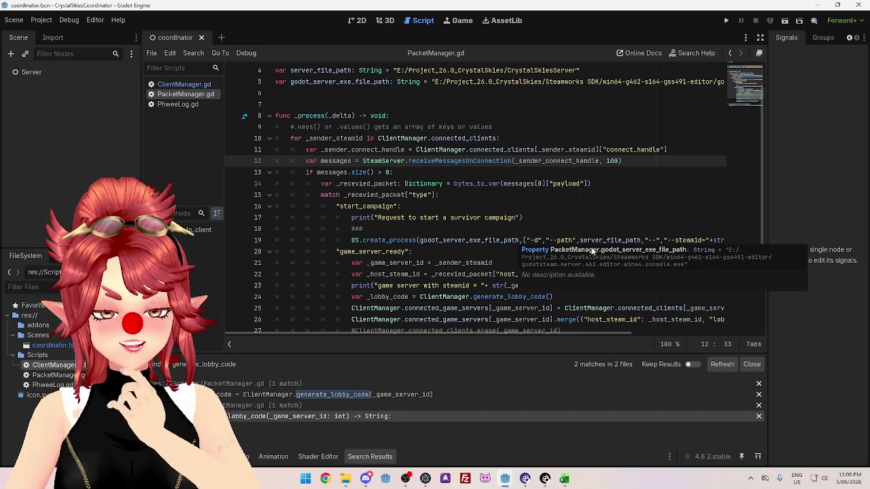
click(613, 186)
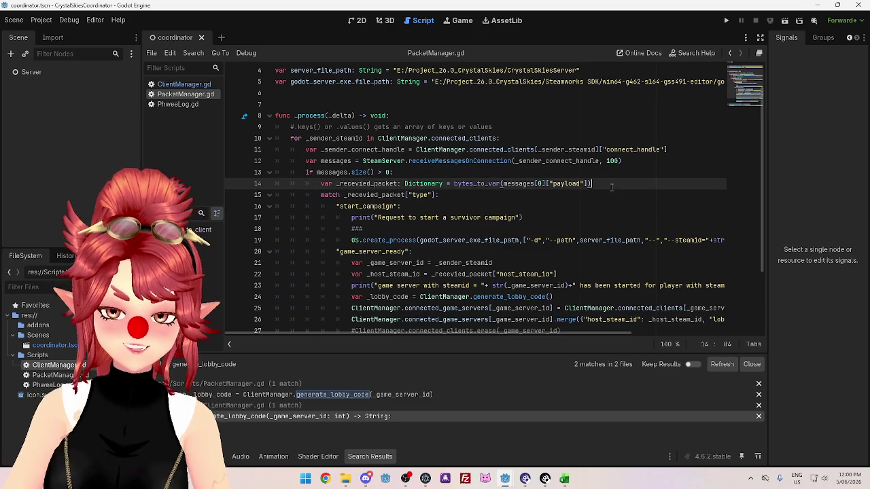
scroll(520, 197, down, 1)
click(453, 157)
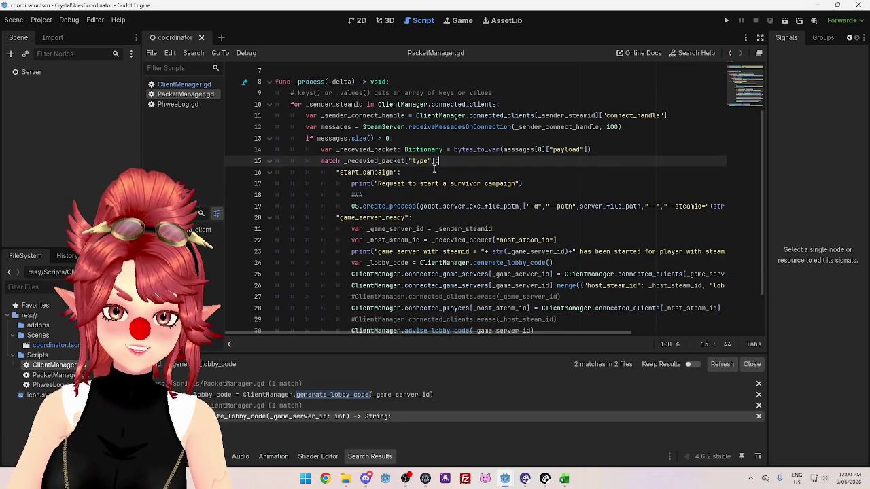
click(435, 170)
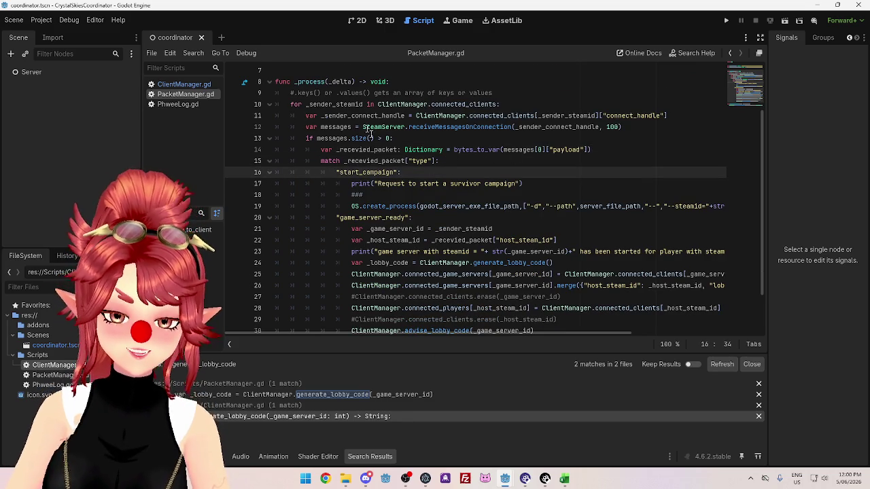
scroll(371, 174, down, 2)
click(559, 279)
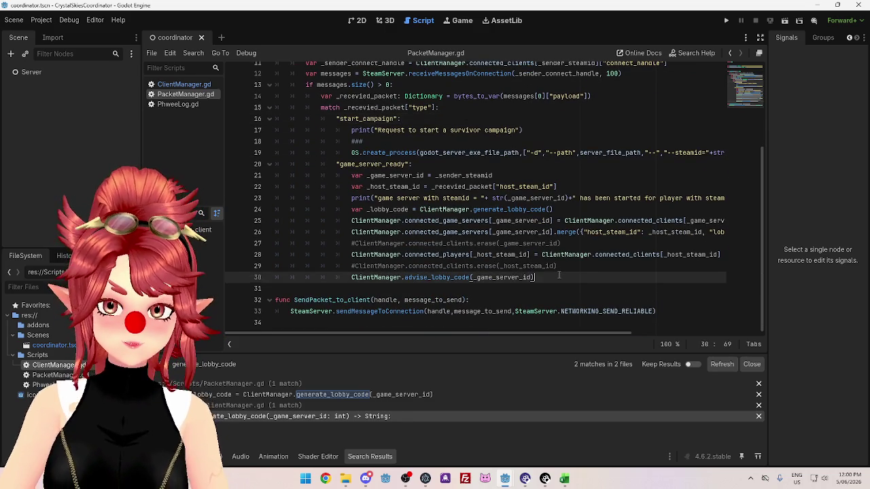
key(Return)
key(BackSpace)
text(")
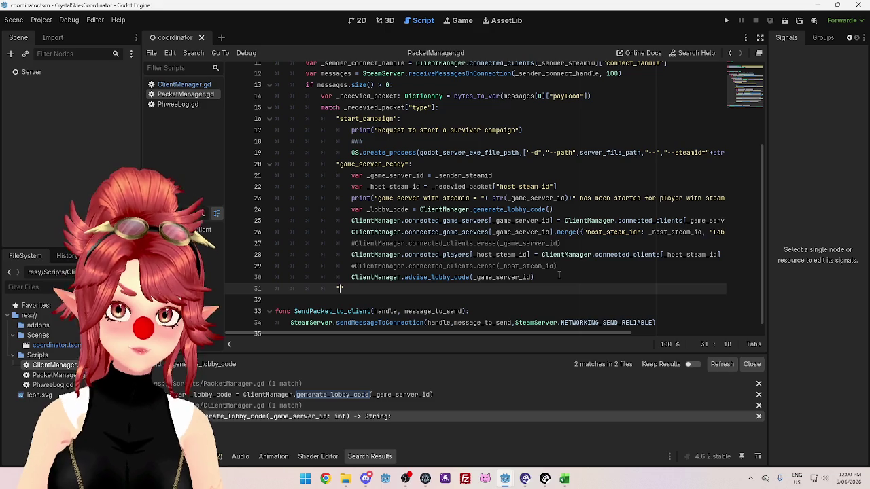
text(search_)
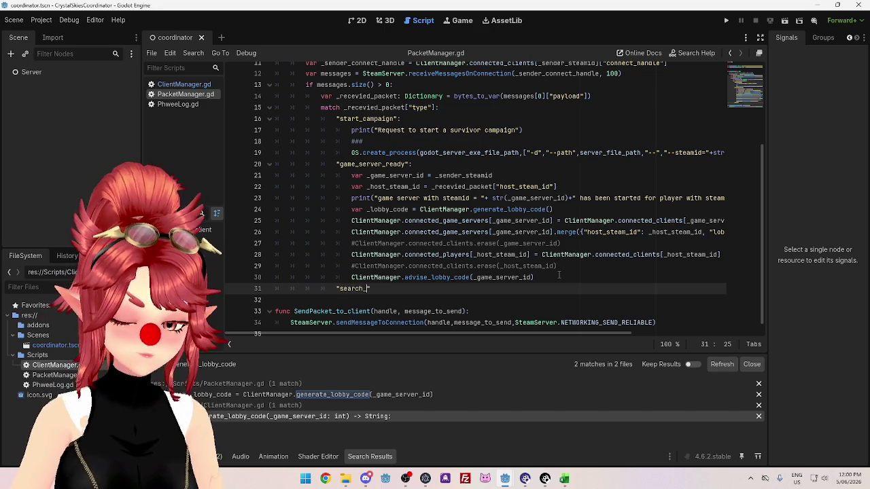
text(for_lobby")
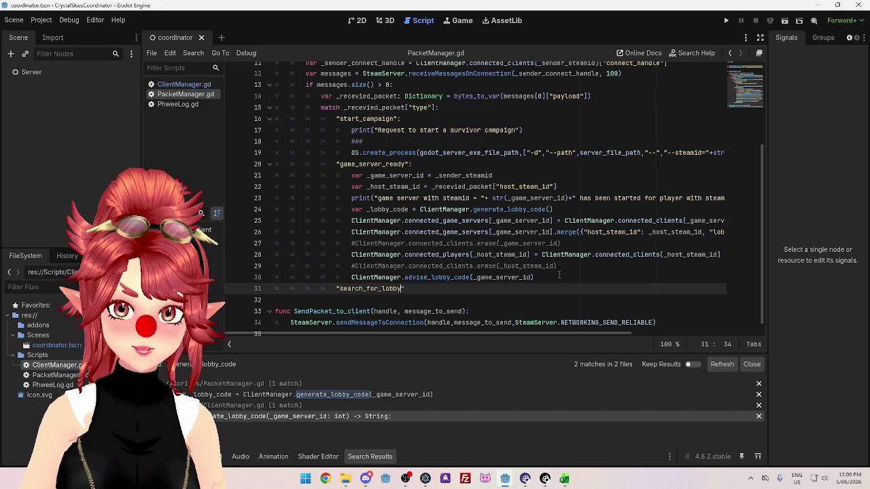
text(:)
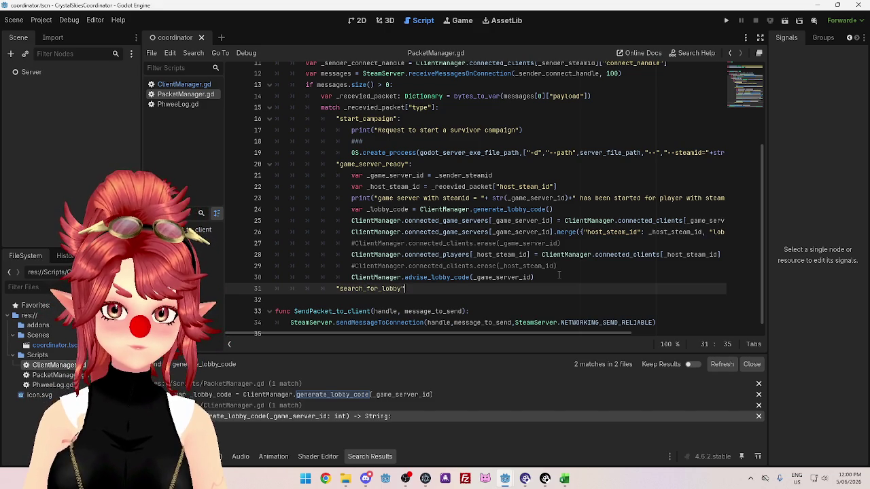
key(Return)
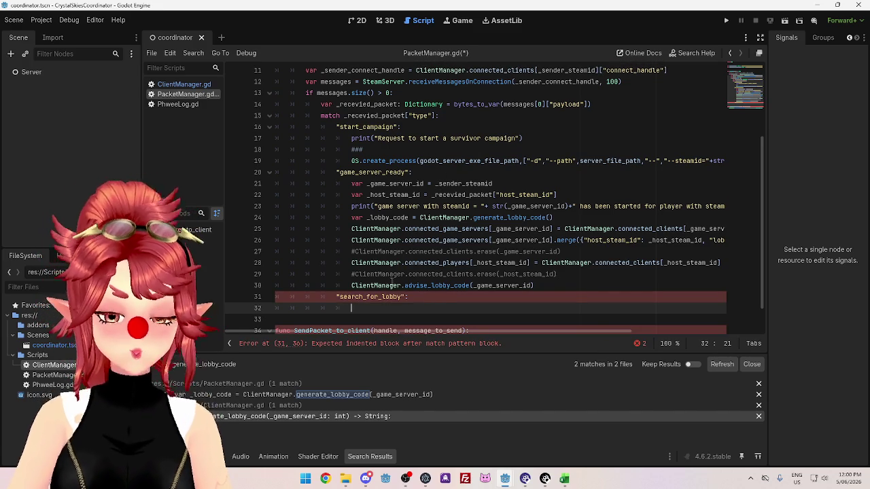
mouse_move(506, 477)
click(445, 452)
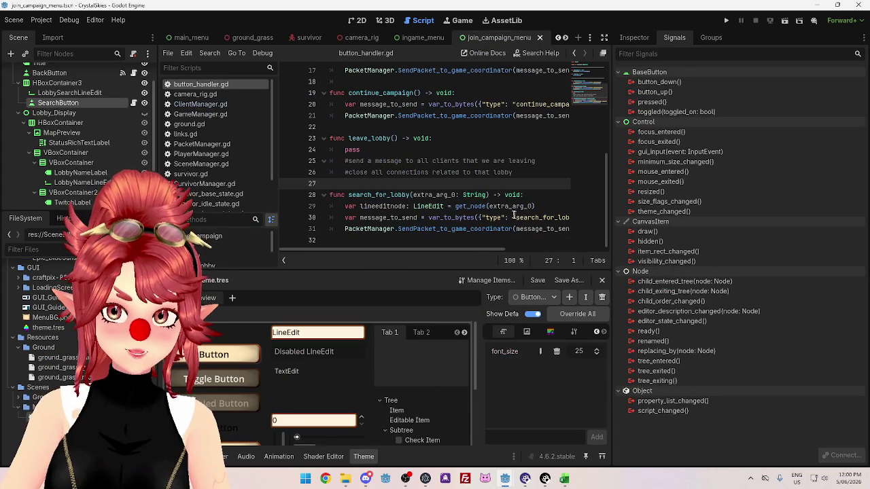
scroll(484, 251, right, 5)
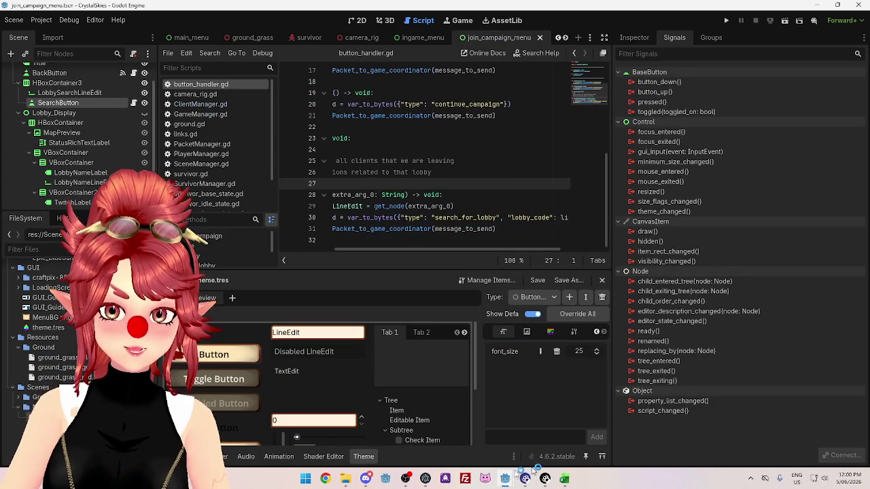
mouse_move(523, 477)
click(504, 445)
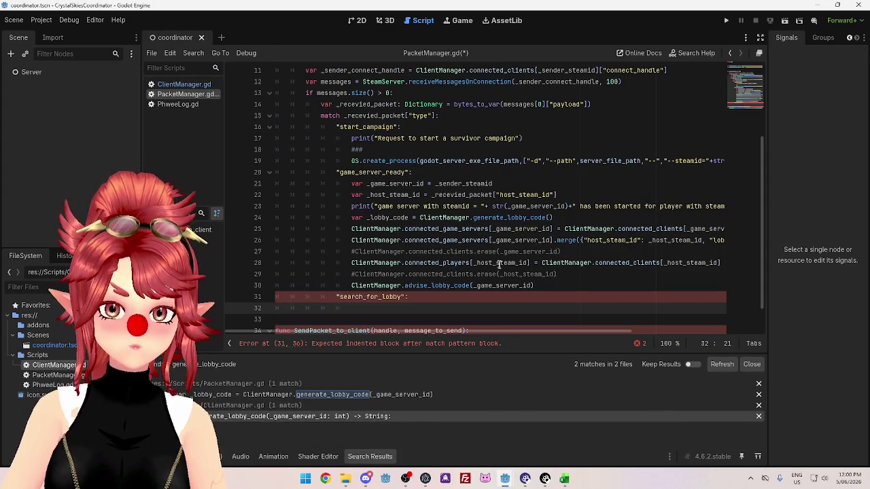
scroll(467, 235, down, 1)
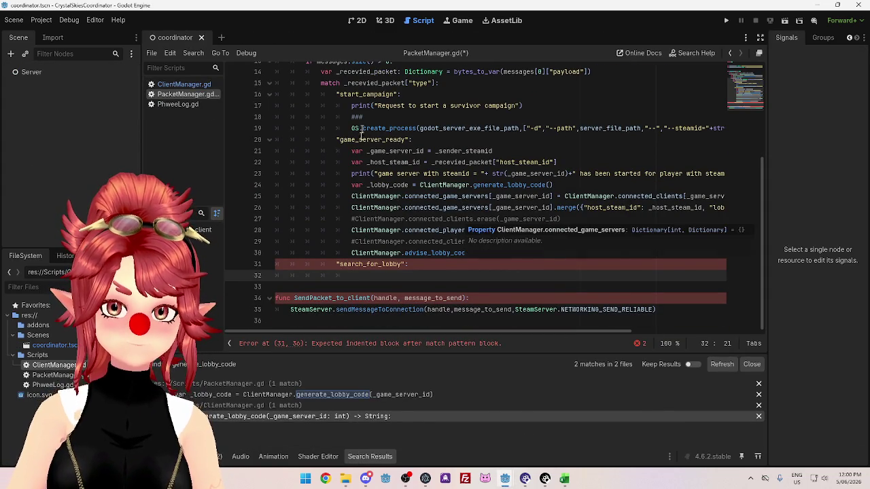
drag(495, 151, 351, 151)
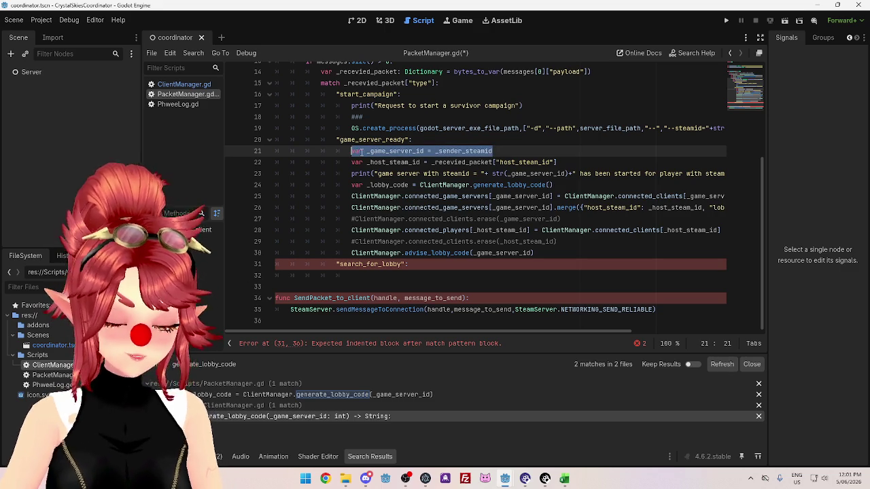
Paste the _game_server_id declaration under search_for_lobby and rename it _player_id.
key(ctrl+c)
click(388, 275)
key(ctrl+v)
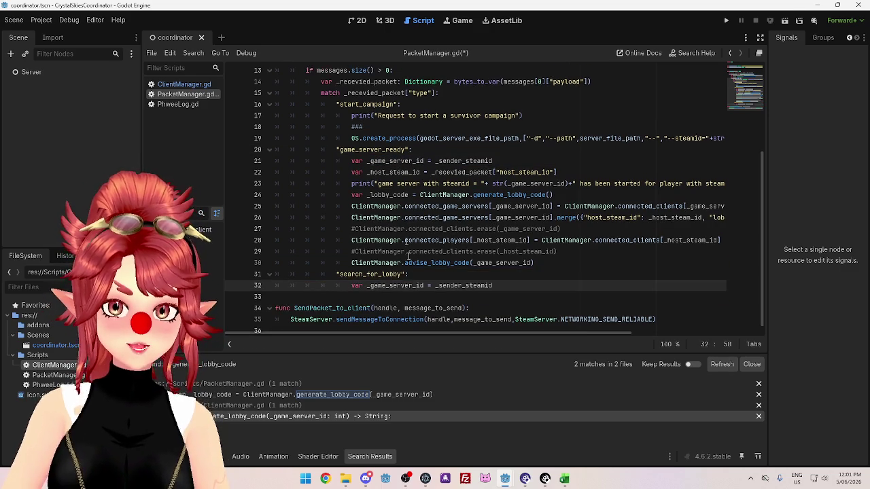
scroll(408, 255, down, 1)
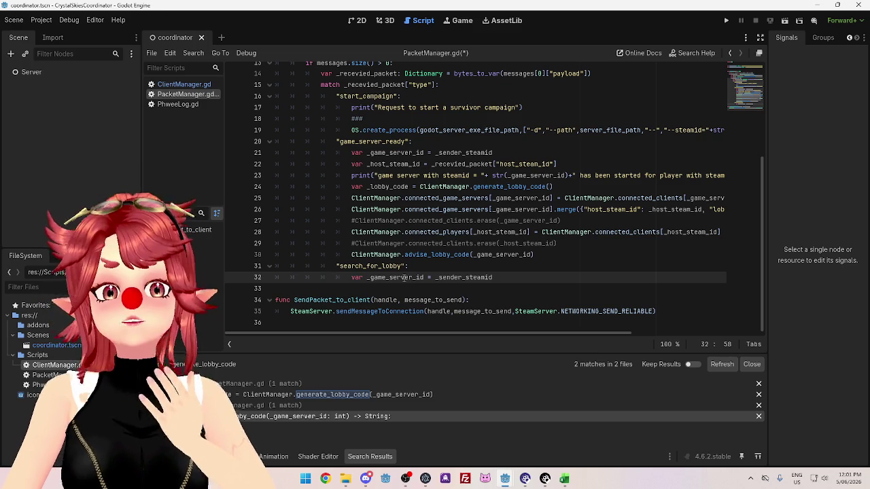
drag(371, 277, 413, 277)
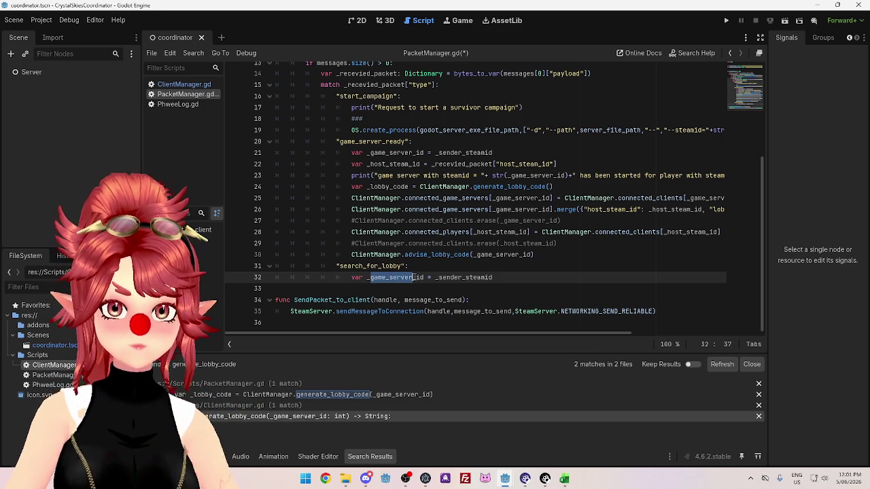
text(player)
key(End)
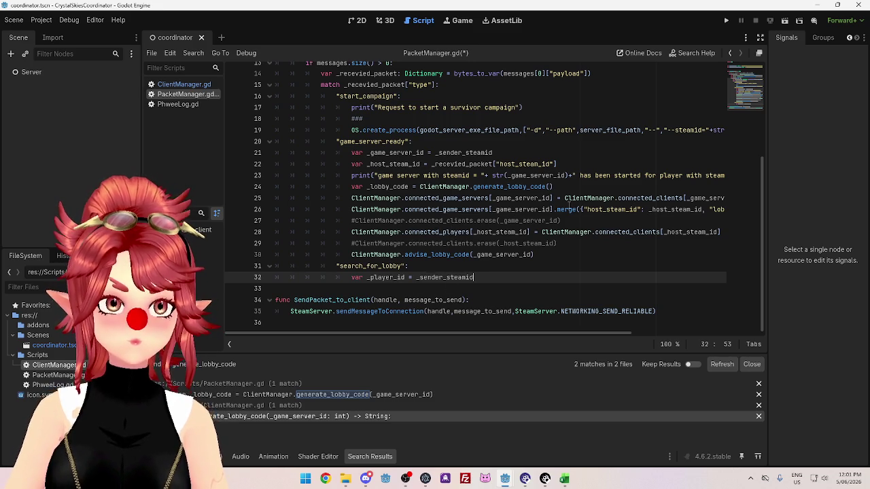
Copy the _host_steam_id declaration to line 33 and rename it _requested_lobby_code.
mouse_move(569, 205)
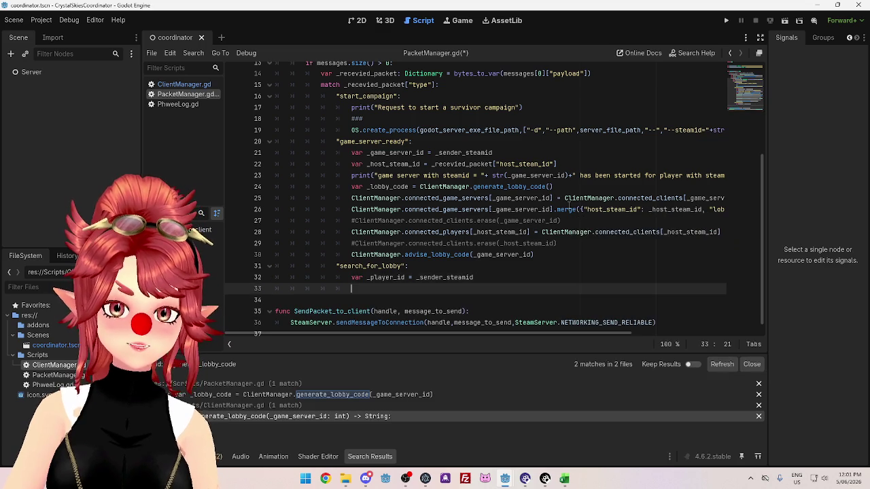
drag(557, 164, 351, 165)
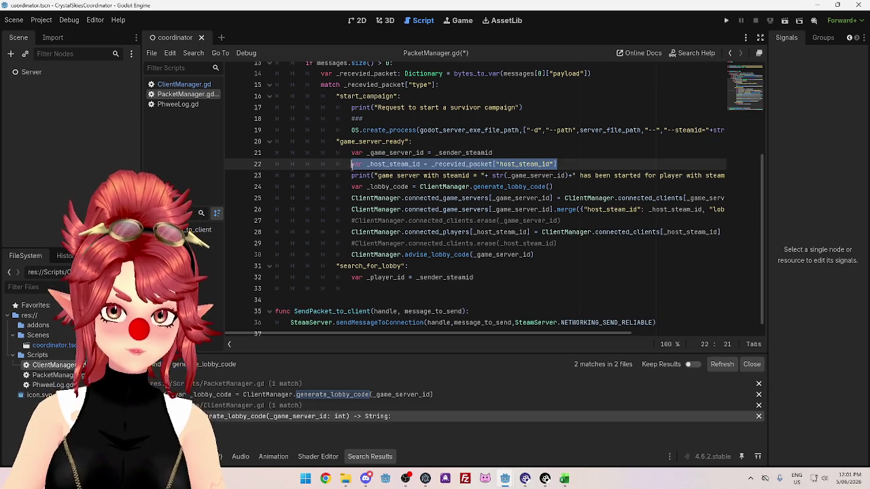
key(ctrl+c)
click(369, 288)
key(ctrl+v)
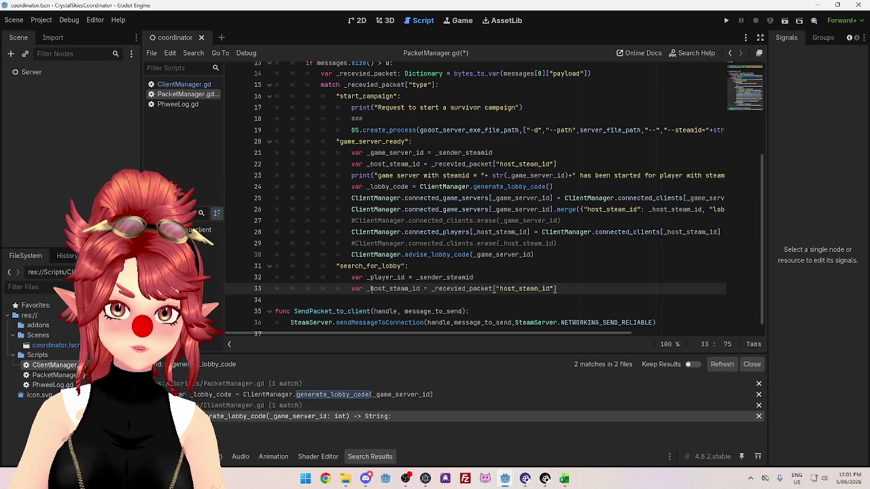
drag(369, 288, 421, 289)
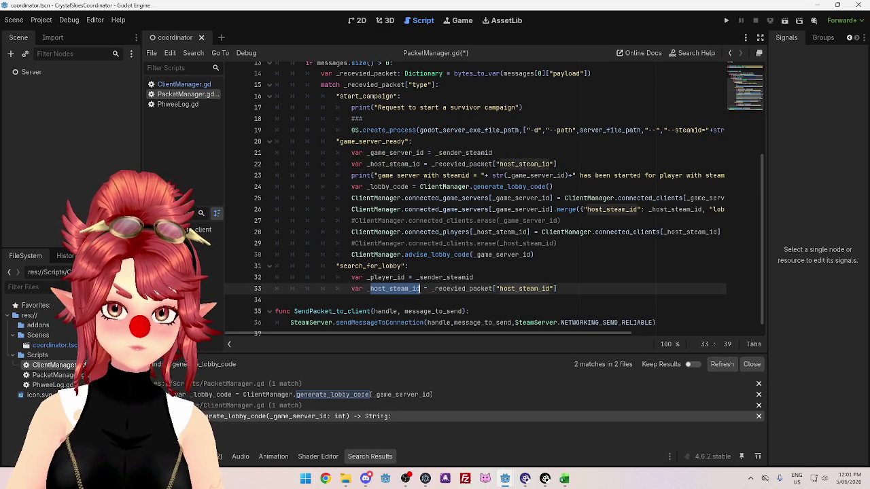
key(BackSpace)
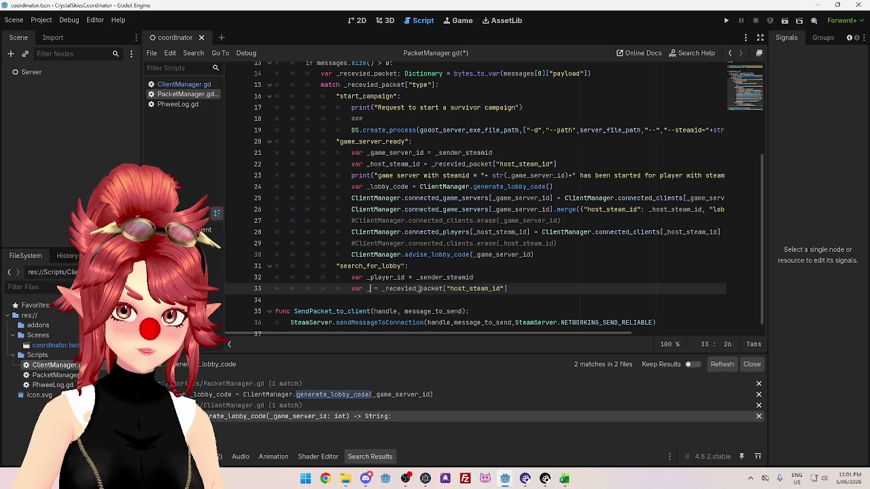
text(lobby_c)
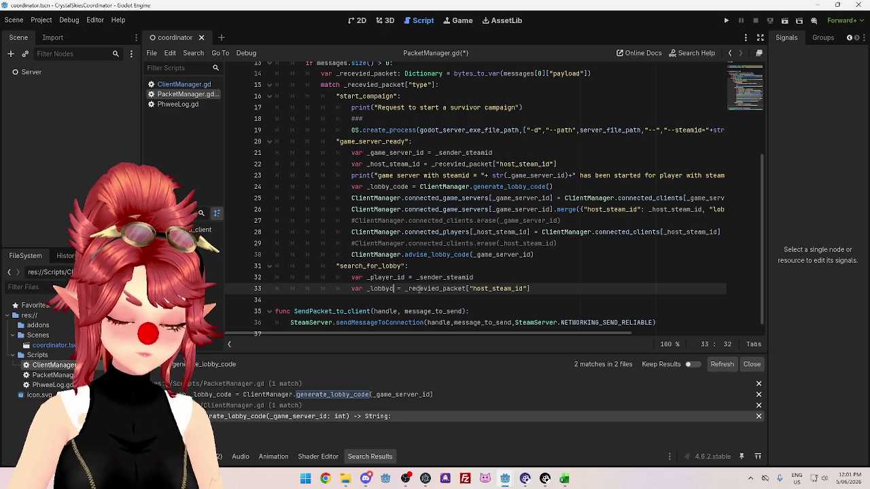
text(ode)
key(Left)
key(Left)
key(Left)
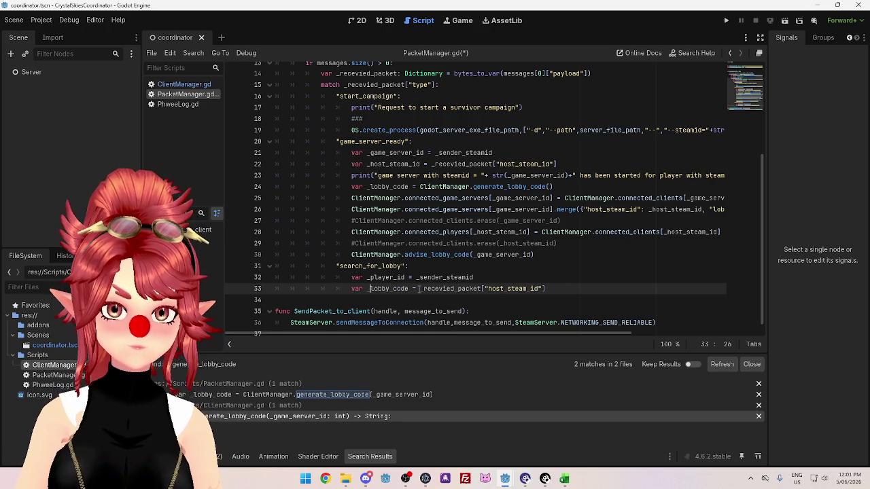
text(requested_)
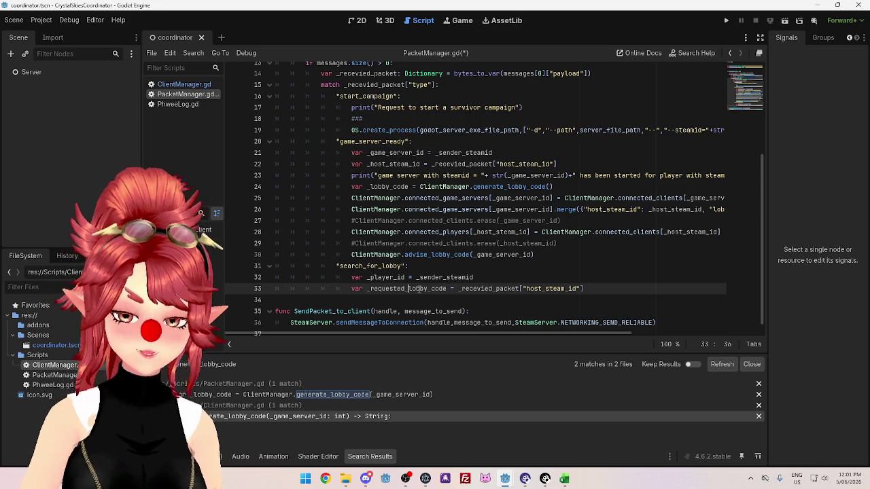
Change line 33's packet lookup key from host_steam_id to "lobby_code".
click(504, 279)
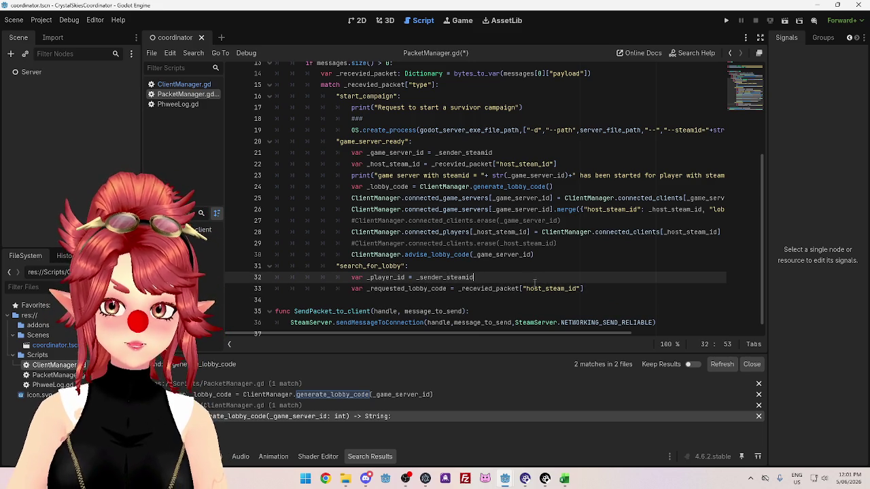
drag(527, 288, 576, 289)
text(lobby_code)
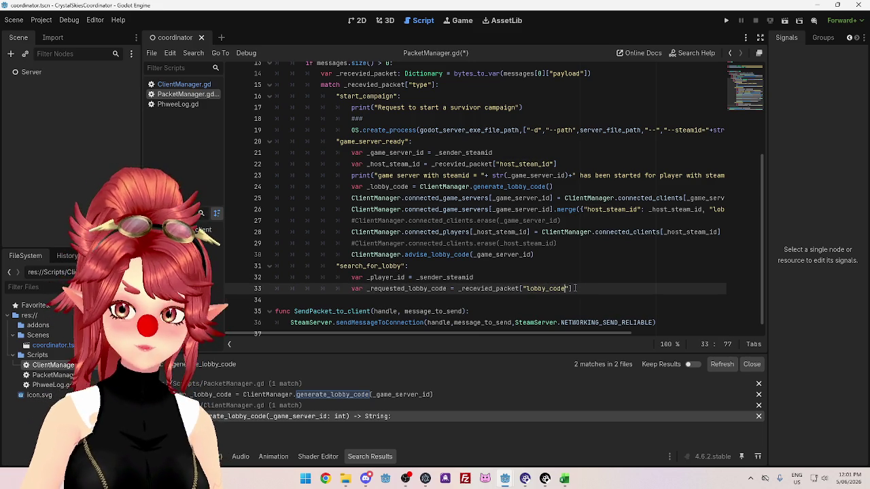
click(557, 272)
scroll(522, 247, down, 1)
click(608, 280)
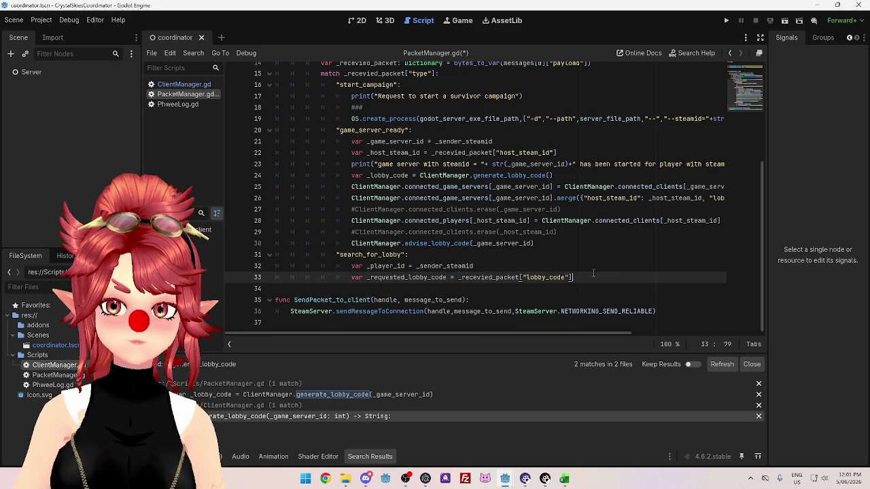
key(Return)
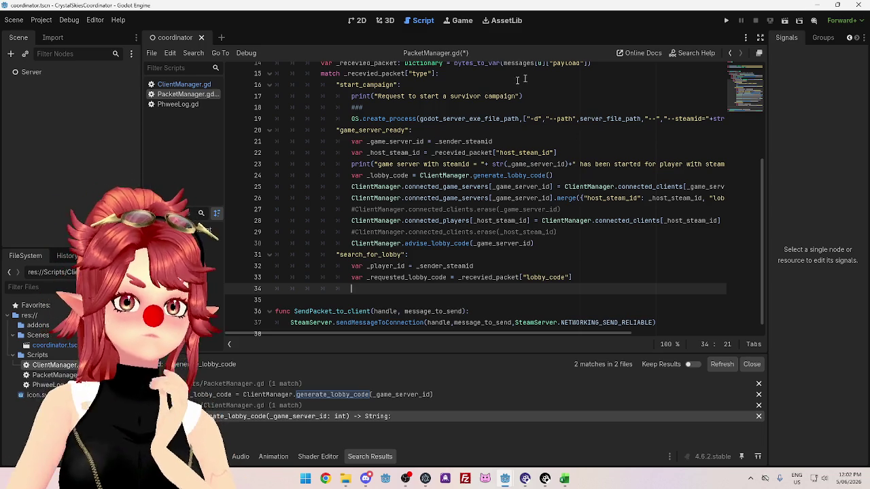
key(alt+Tab)
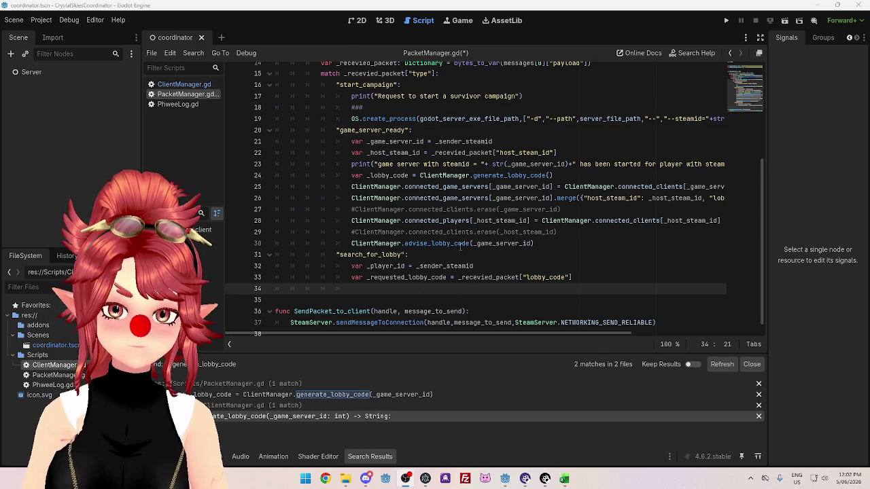
scroll(449, 241, down, 1)
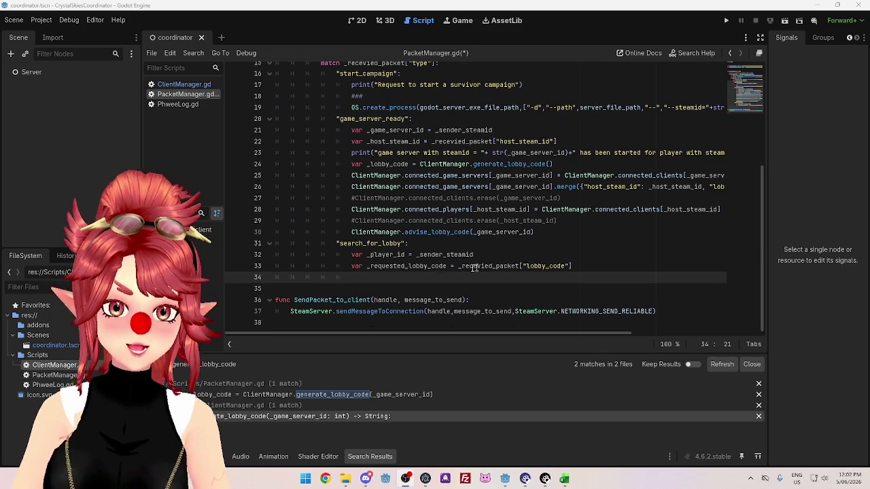
scroll(386, 224, up, 5)
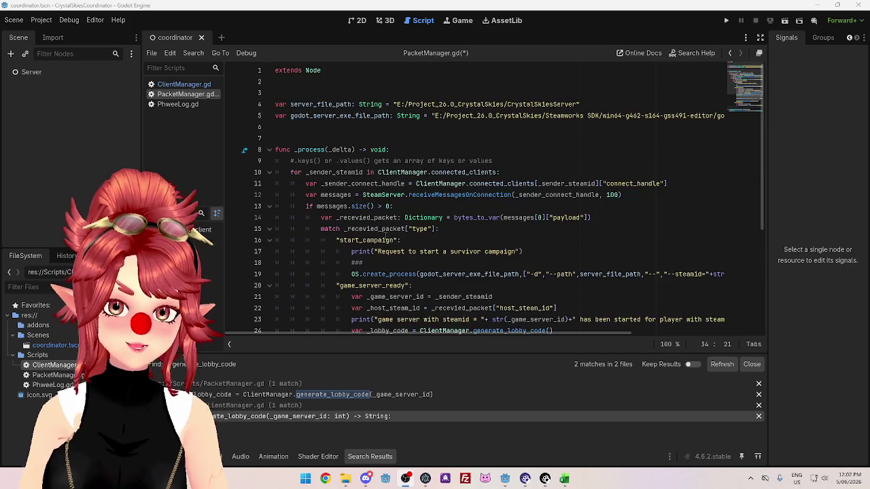
scroll(384, 235, down, 5)
click(195, 86)
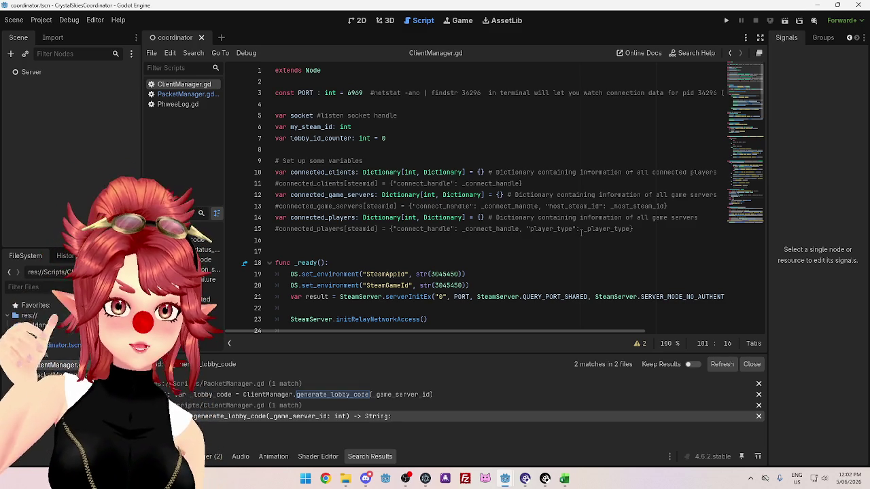
scroll(581, 233, down, 14)
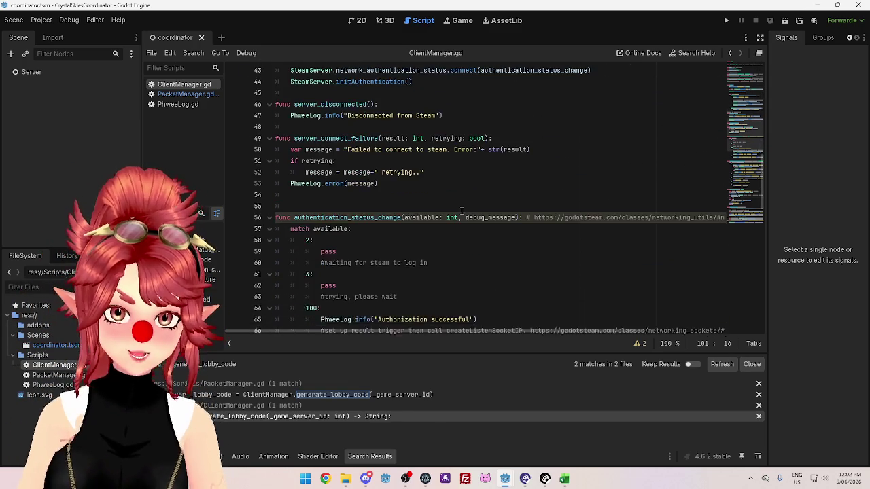
scroll(461, 212, down, 18)
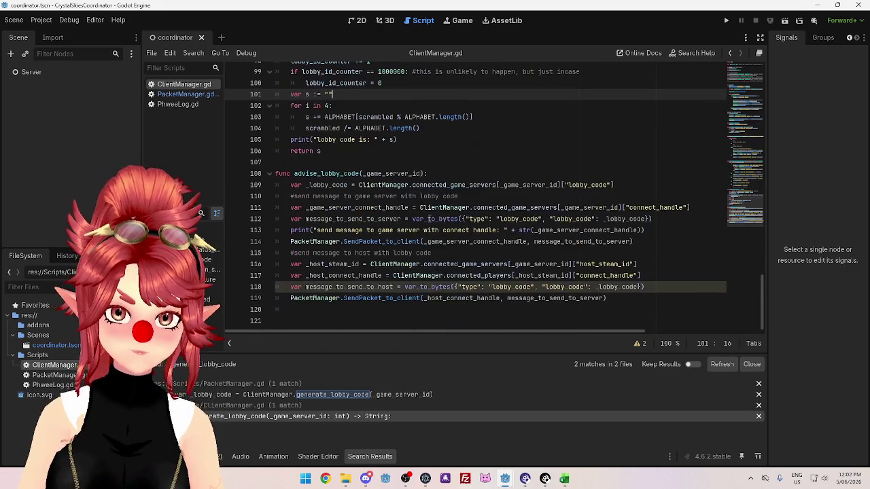
scroll(375, 136, up, 2)
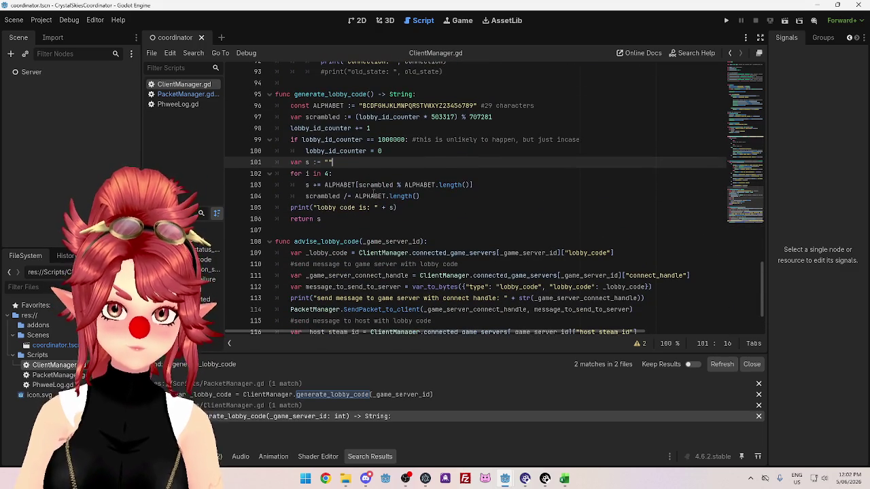
scroll(353, 232, up, 1)
scroll(352, 232, down, 3)
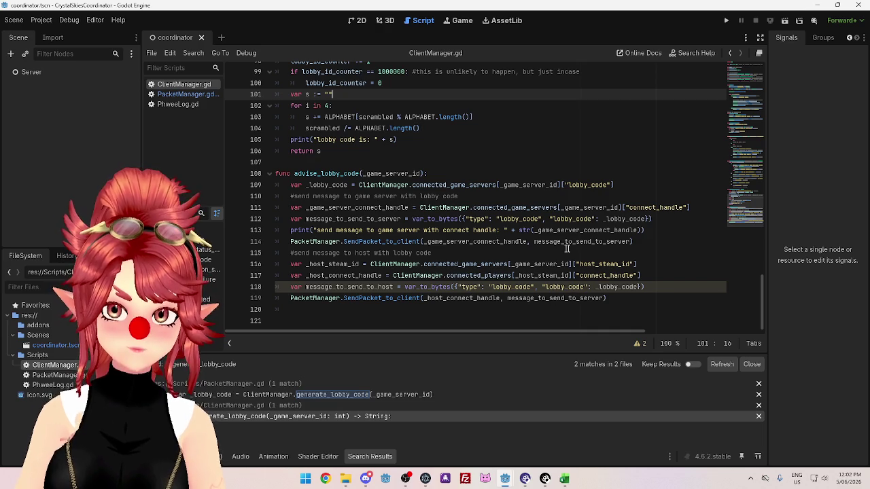
click(491, 265)
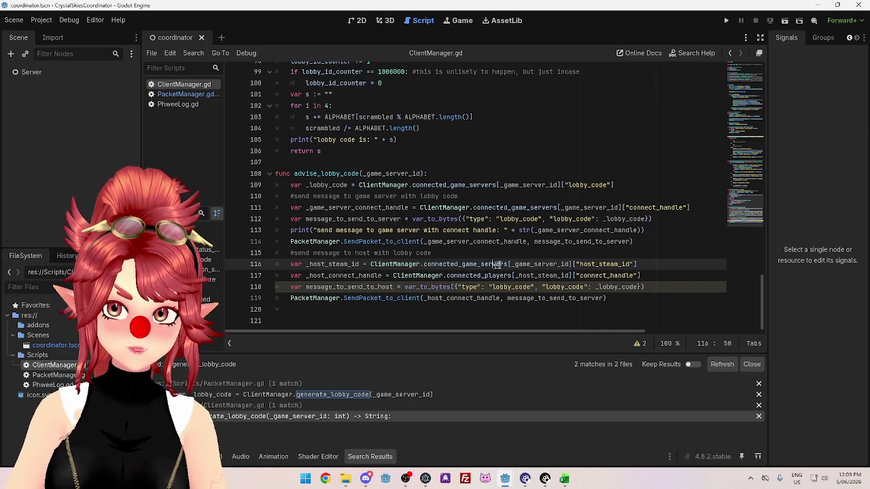
drag(325, 264, 354, 264)
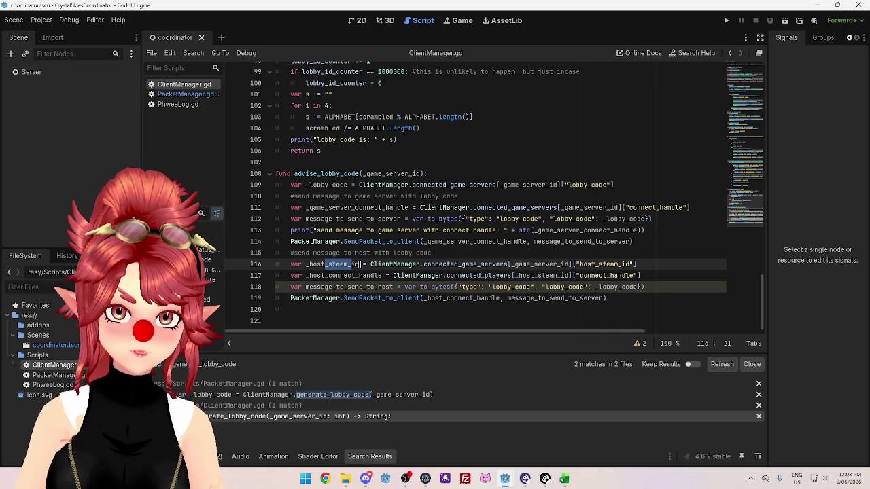
click(372, 265)
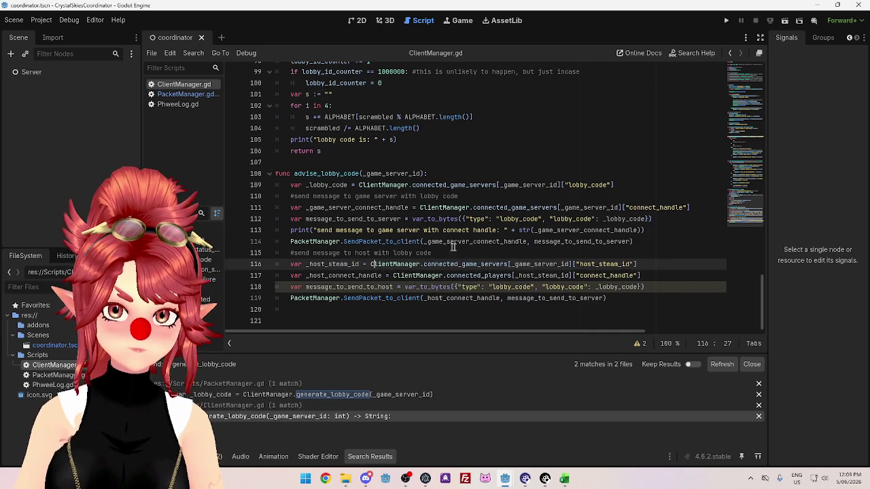
click(480, 241)
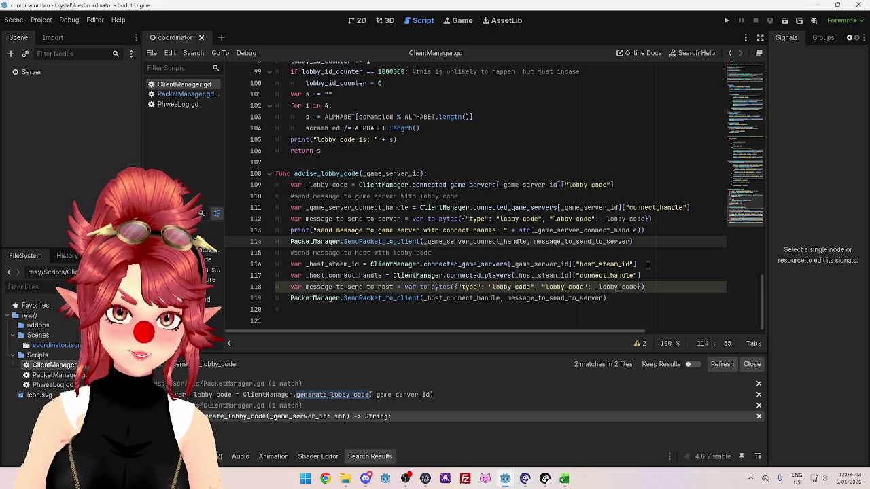
click(565, 288)
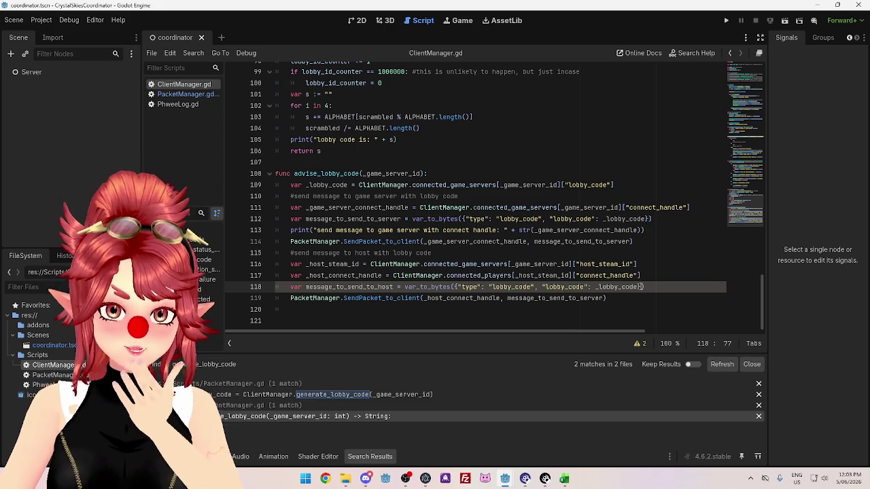
scroll(413, 206, up, 7)
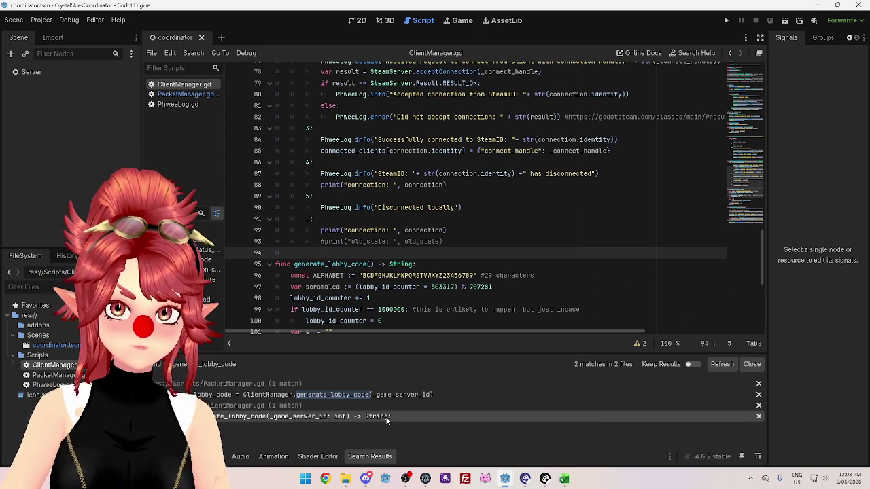
click(388, 394)
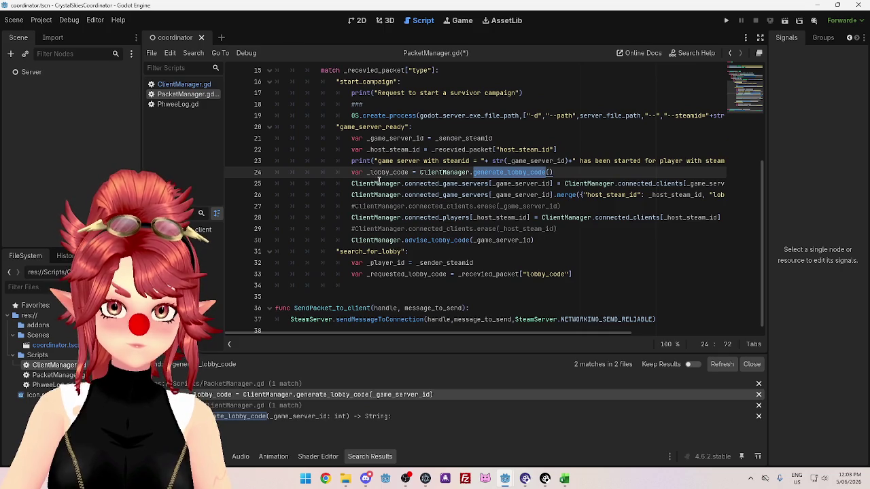
Remove the '#' from the connected_clients.erase lines 27 and 29.
click(568, 170)
mouse_move(563, 333)
mouse_down()
mouse_move(611, 335)
mouse_move(564, 333)
mouse_up()
drag(347, 197, 515, 196)
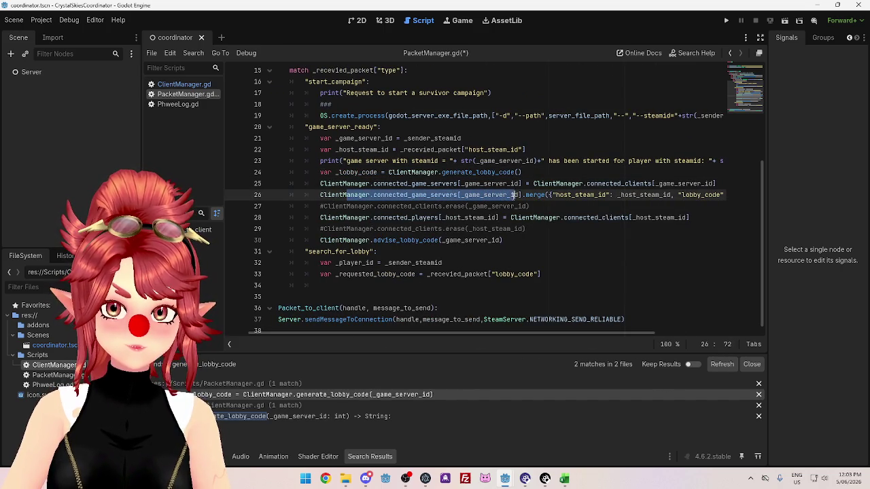
click(324, 205)
key(BackSpace)
click(324, 229)
key(BackSpace)
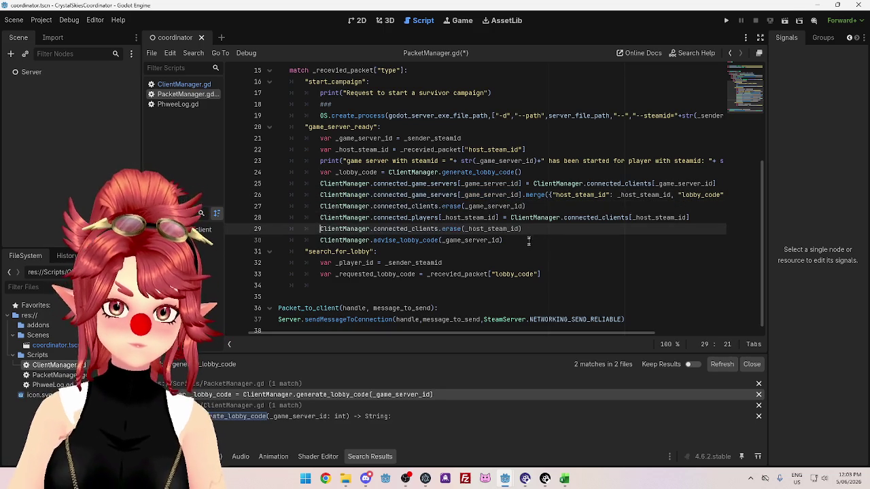
Review the connected_game_servers[_game_server_id] merge on line 26 of game_server_ready.
click(517, 206)
drag(519, 195, 418, 195)
drag(647, 195, 722, 194)
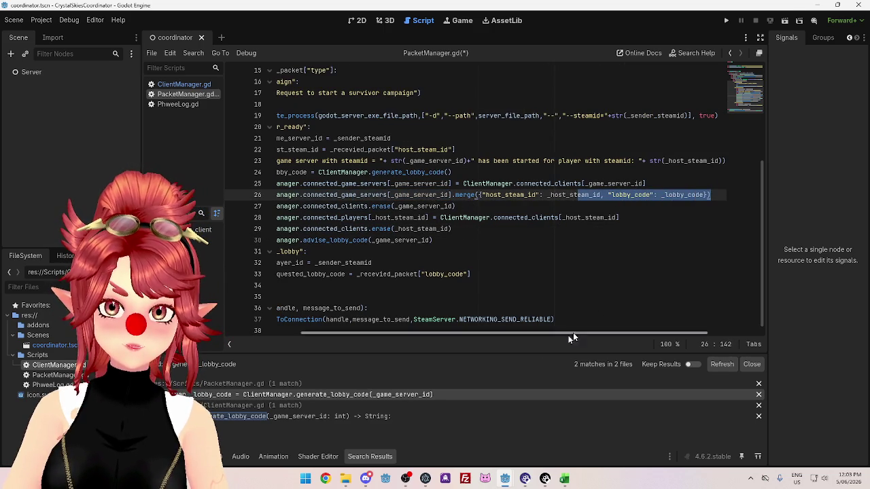
drag(506, 333, 403, 324)
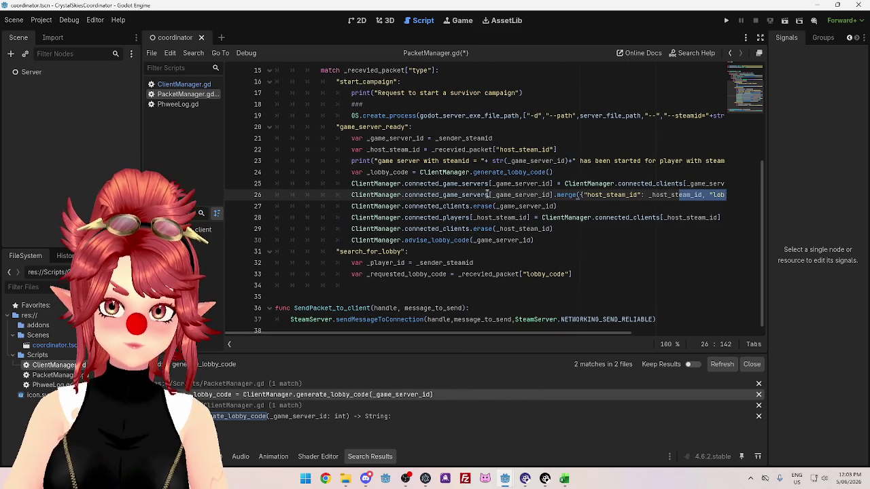
drag(403, 195, 422, 195)
drag(477, 196, 561, 195)
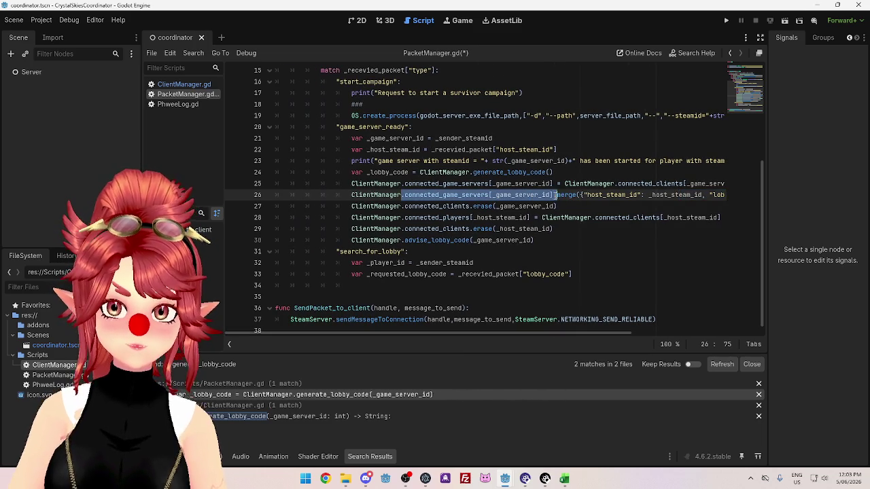
click(532, 195)
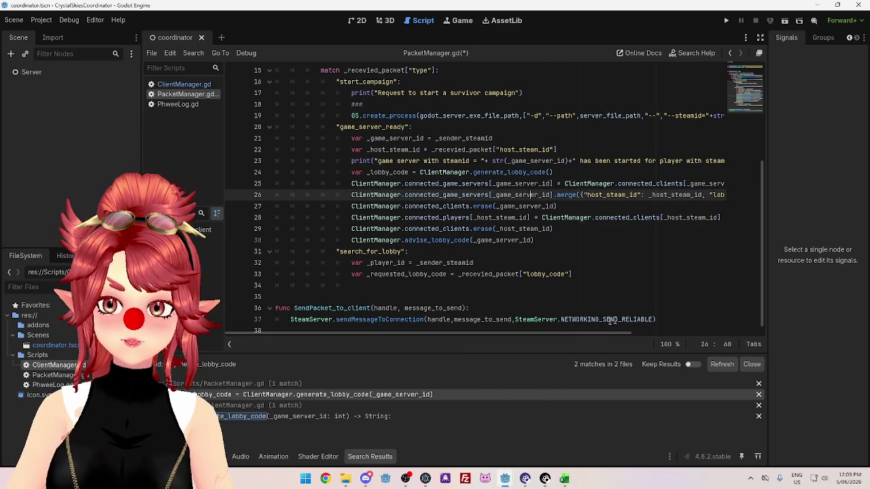
drag(619, 332, 703, 332)
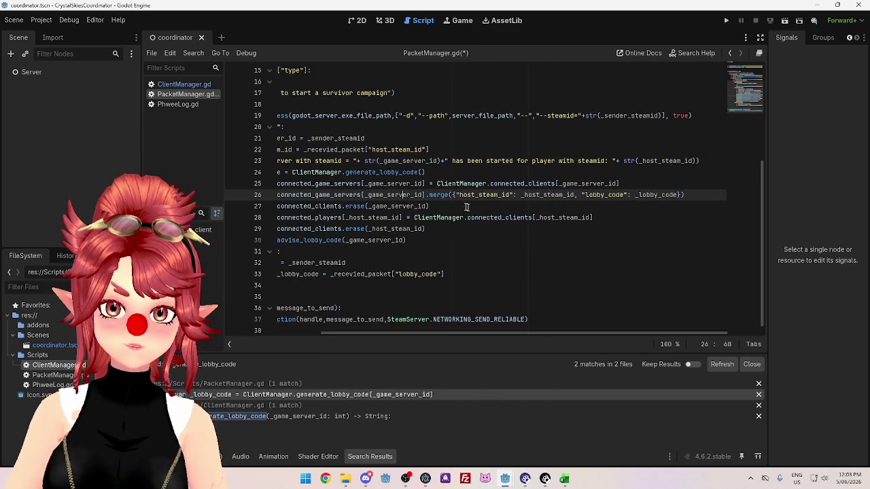
drag(598, 333, 503, 333)
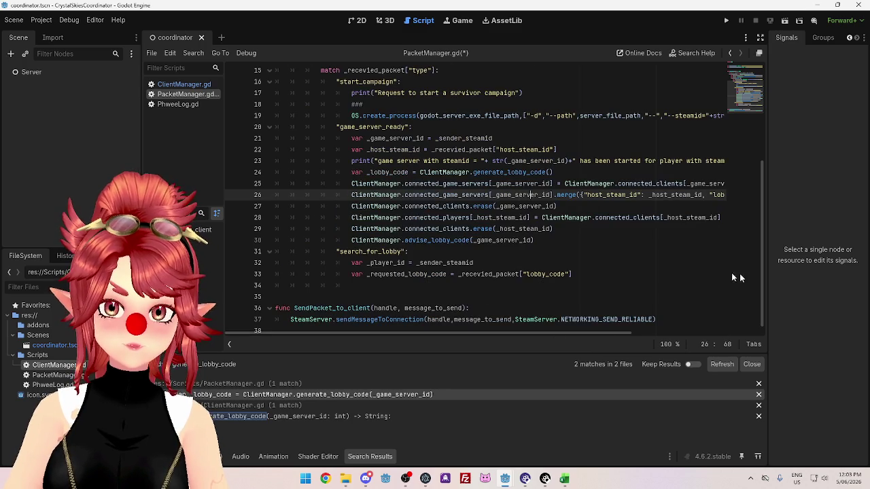
drag(762, 288, 751, 137)
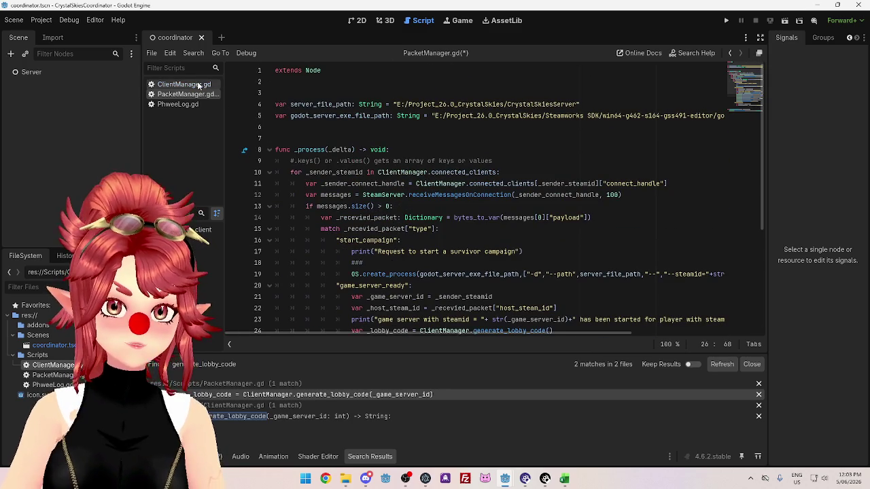
In ClientManager.gd, append , "lobby_code": _lobby_code inside the line 13 comment's braces.
scroll(600, 241, down, 3)
mouse_move(619, 332)
mouse_down()
mouse_move(677, 334)
mouse_move(598, 333)
mouse_up()
click(184, 84)
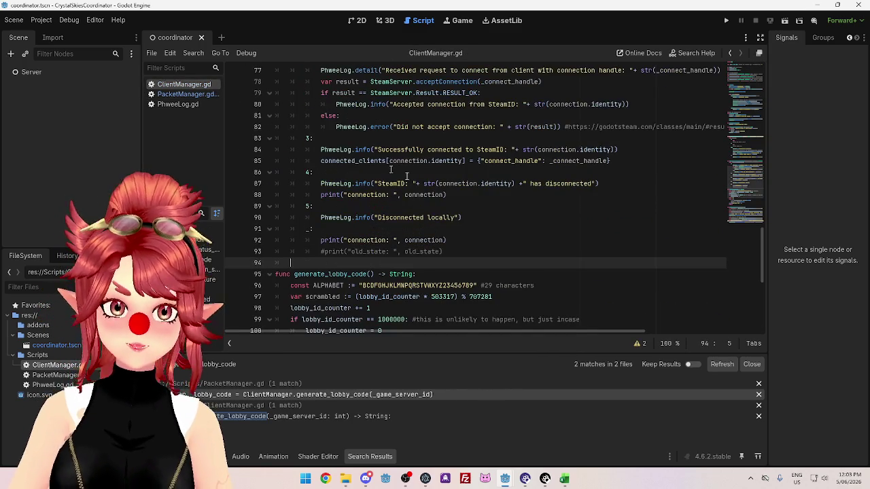
scroll(574, 264, up, 10)
scroll(574, 264, up, 8)
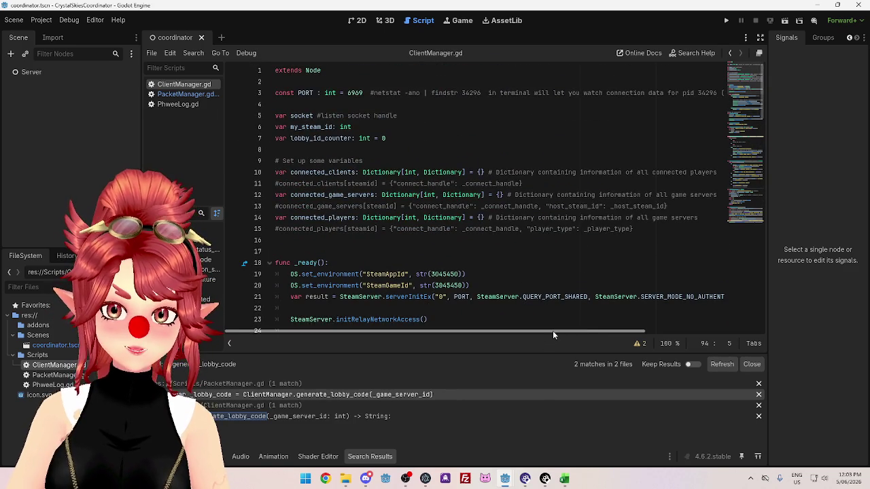
drag(553, 331, 588, 331)
click(603, 206)
text(, "")
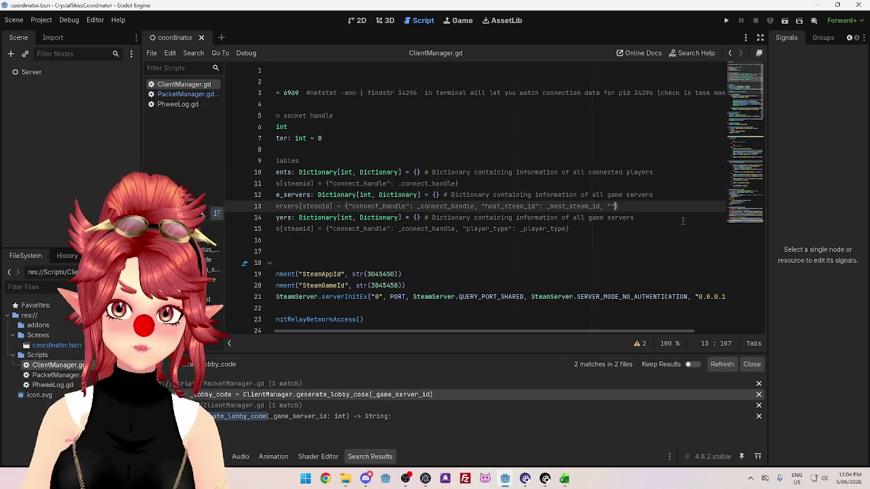
text(:)
key(Left)
key(Left)
key(Left)
text(lobby_code)
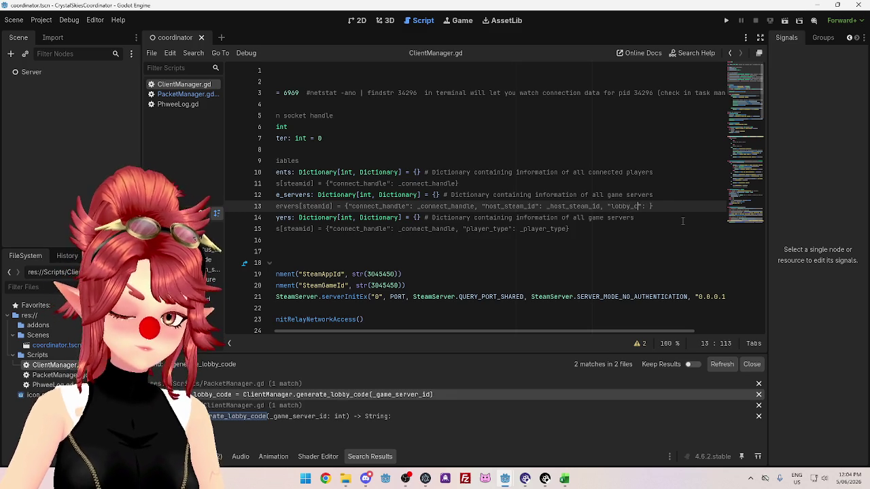
key(Right)
key(Right)
key(Right)
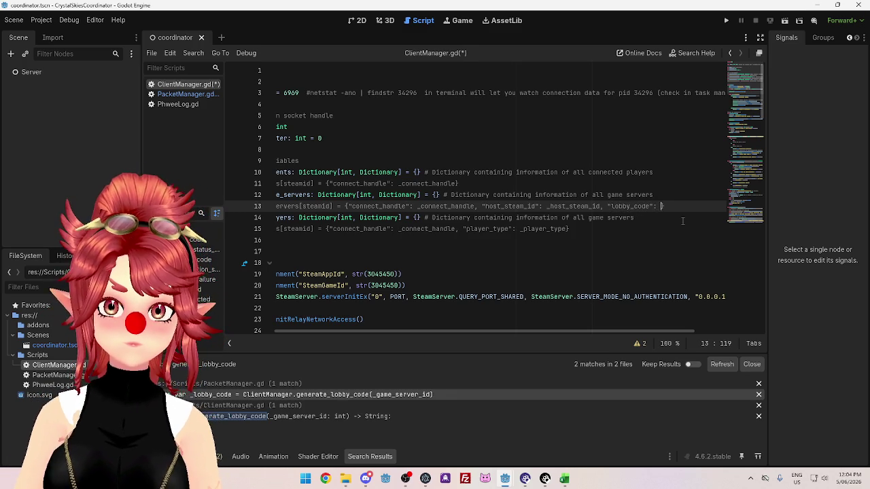
text(_lobby_)
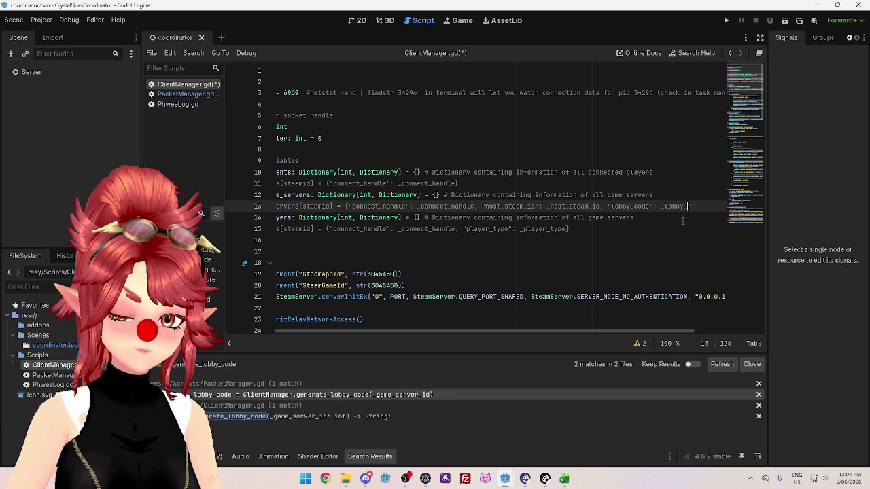
text(code)
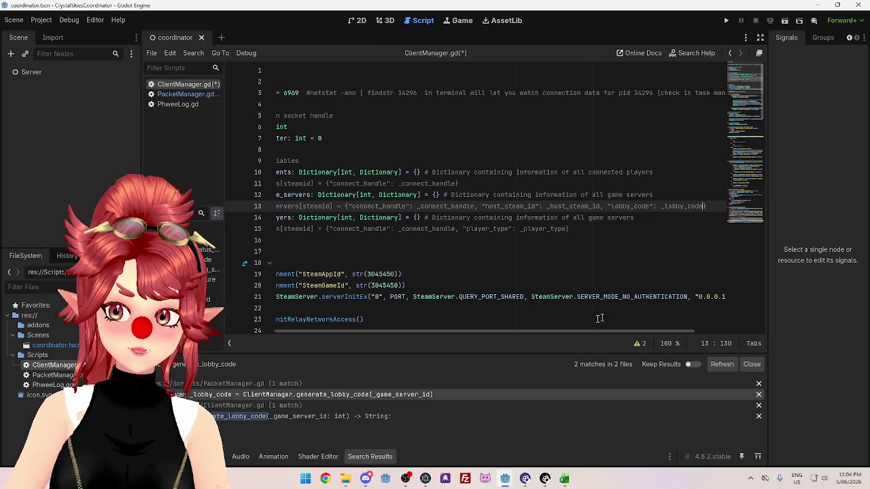
drag(557, 335, 458, 320)
scroll(760, 198, down, 9)
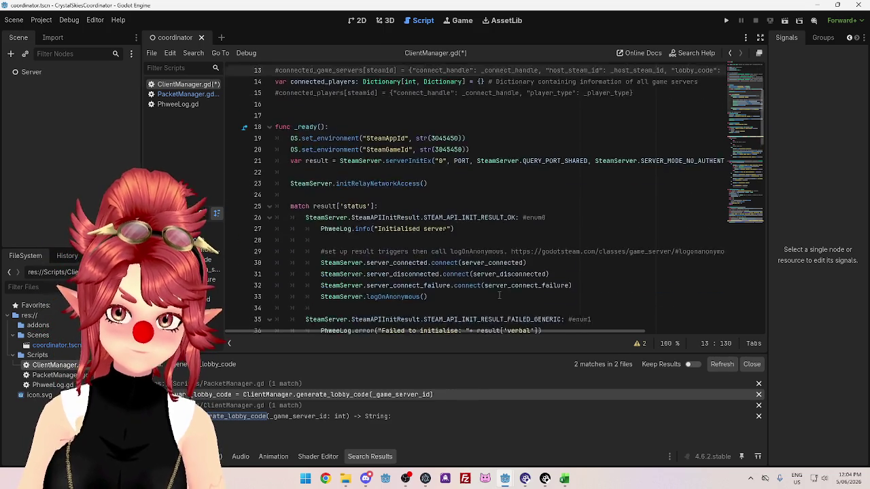
Compare PacketManager.gd with ClientManager.gd's host message on line 118.
drag(760, 136, 755, 330)
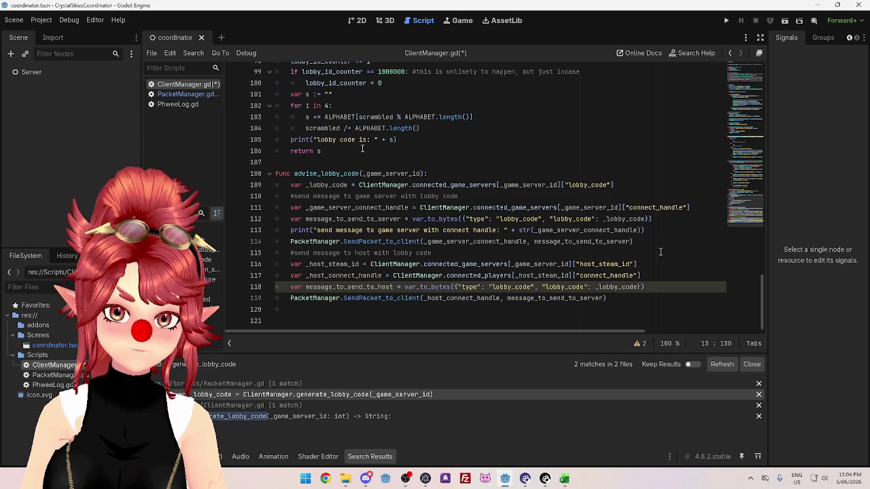
click(176, 95)
scroll(573, 264, down, 1)
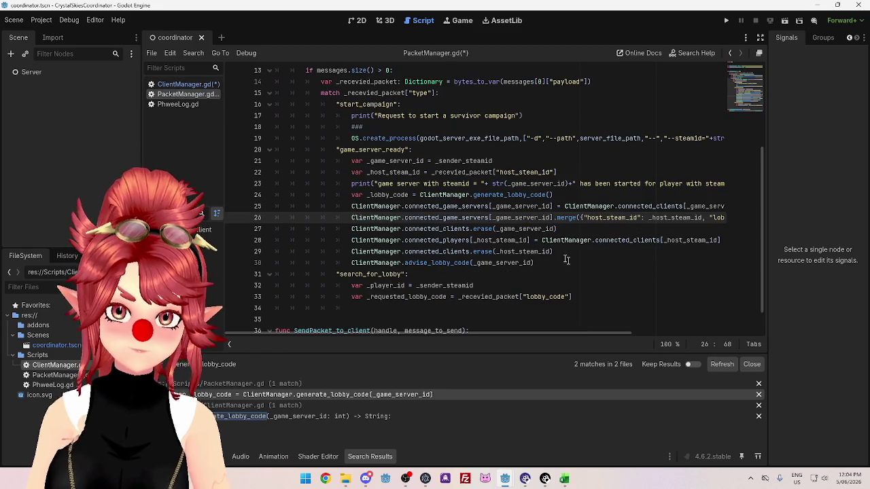
click(204, 85)
click(495, 286)
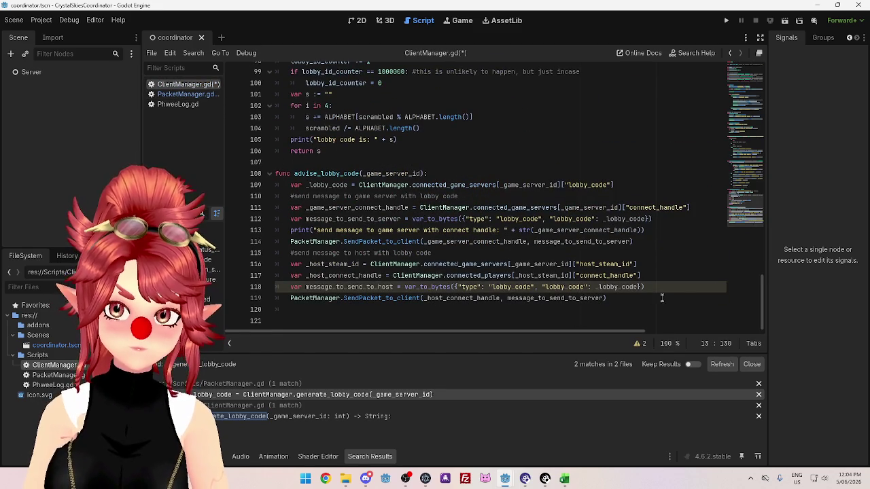
scroll(435, 255, up, 3)
scroll(432, 256, up, 6)
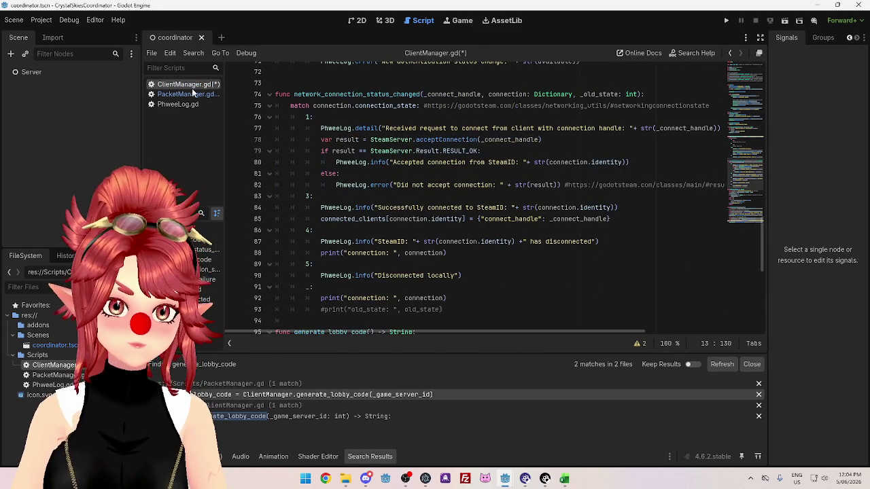
Insert an empty line after _requested_lobby_code in PacketManager.gd's search_for_lobby case.
click(189, 94)
scroll(438, 217, up, 4)
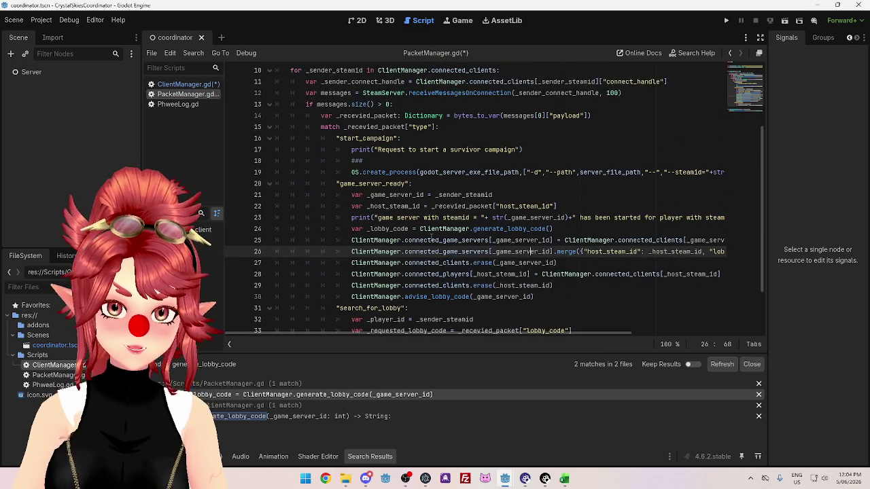
scroll(428, 255, down, 5)
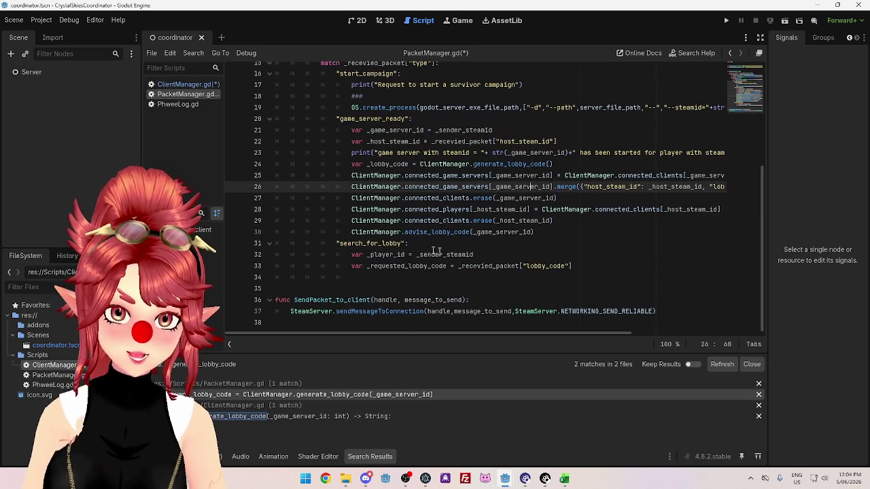
click(573, 266)
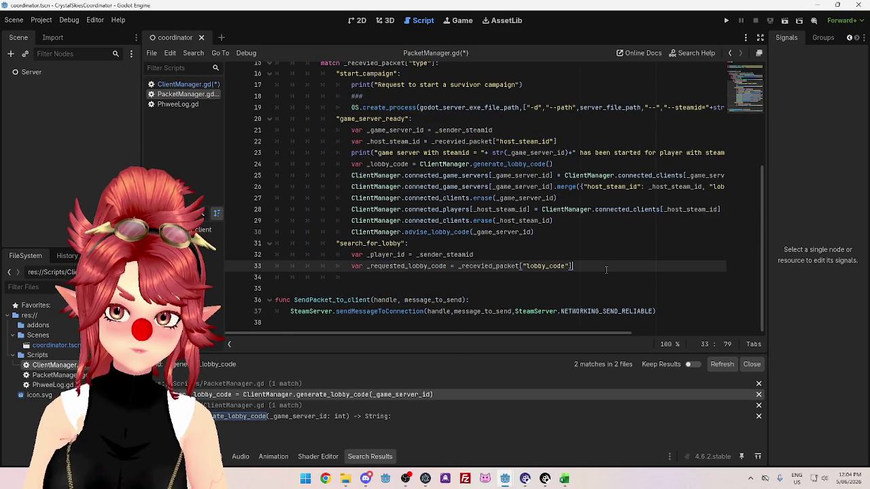
key(Return)
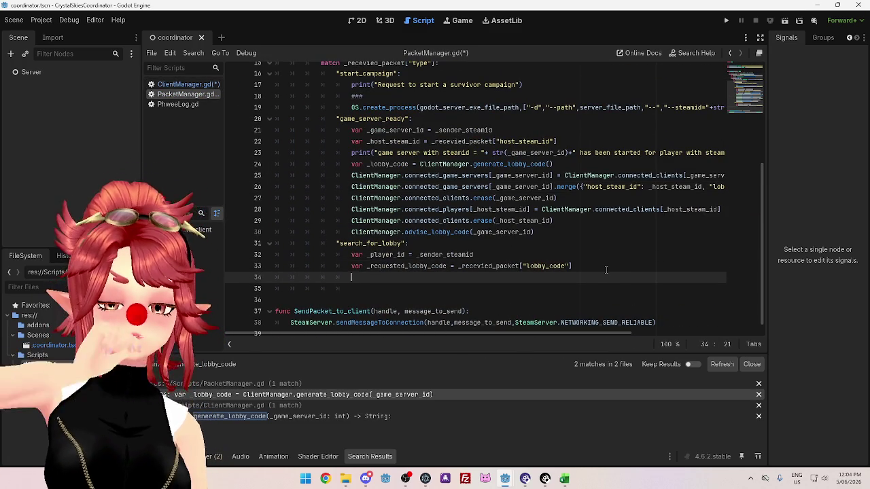
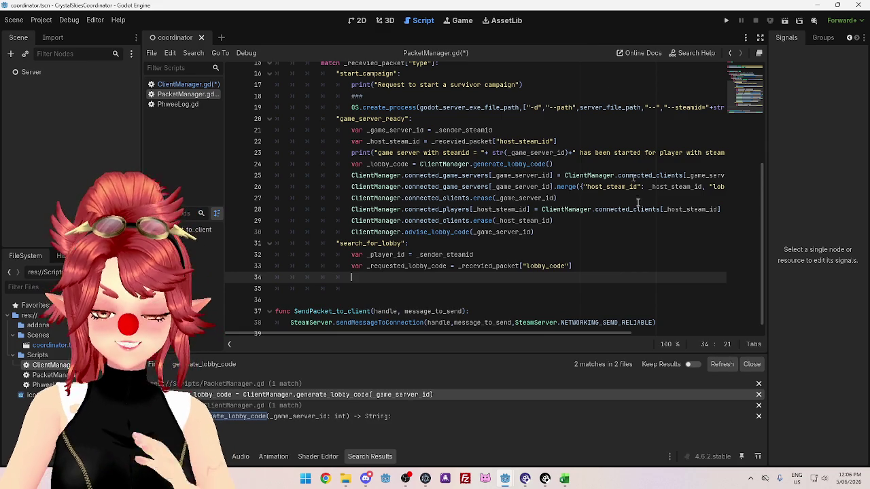
Review the search_for_lobby handler code around lines 31–34 of the current script.
scroll(595, 282, down, 1)
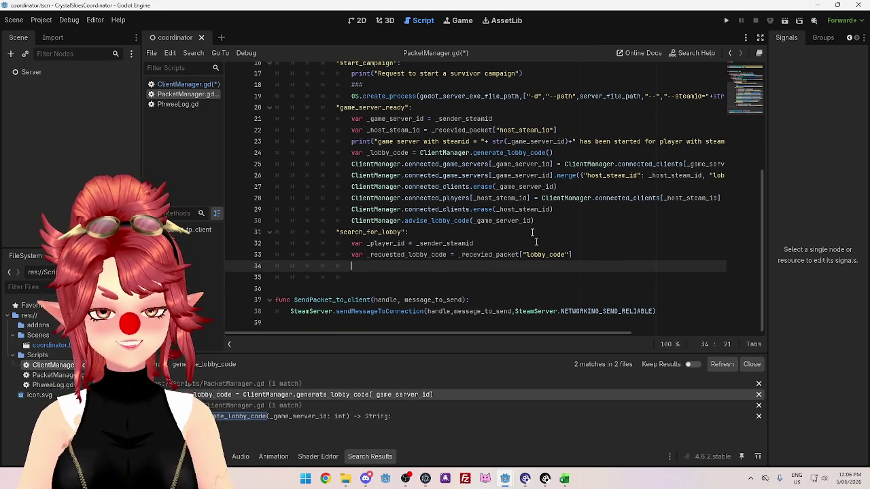
click(579, 253)
click(578, 246)
click(573, 264)
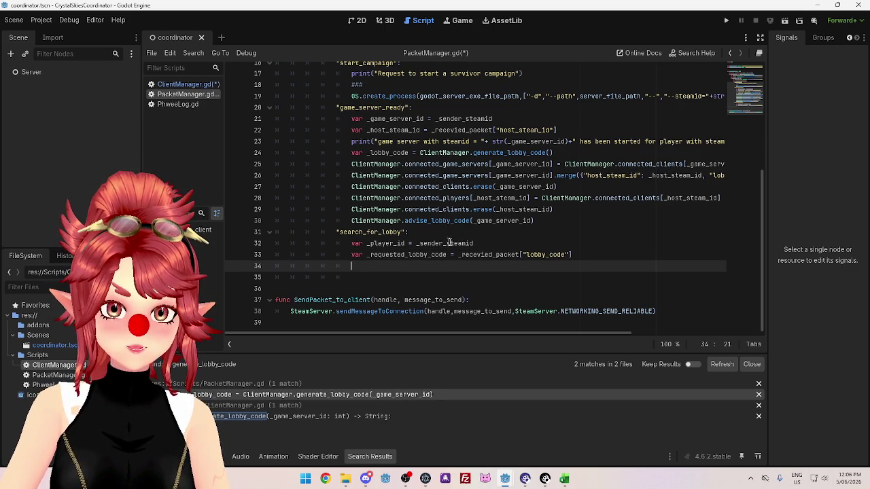
click(615, 255)
click(591, 245)
click(564, 235)
click(562, 242)
click(596, 254)
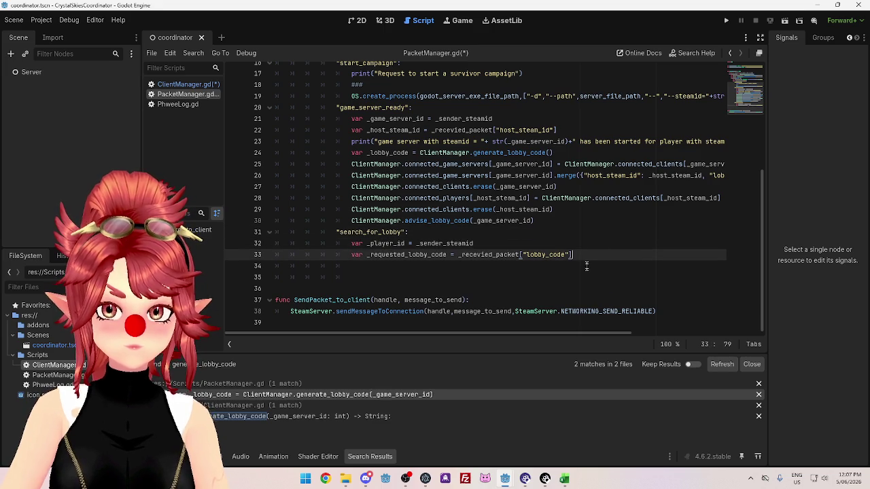
click(586, 265)
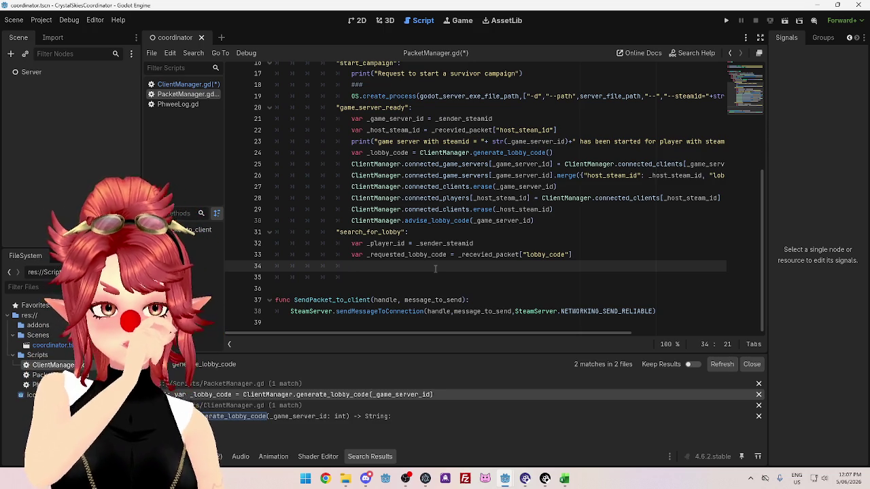
Switch to ClientManager.gd and view its connected_clients, connected_game_servers and connected_players dictionaries.
scroll(434, 204, up, 6)
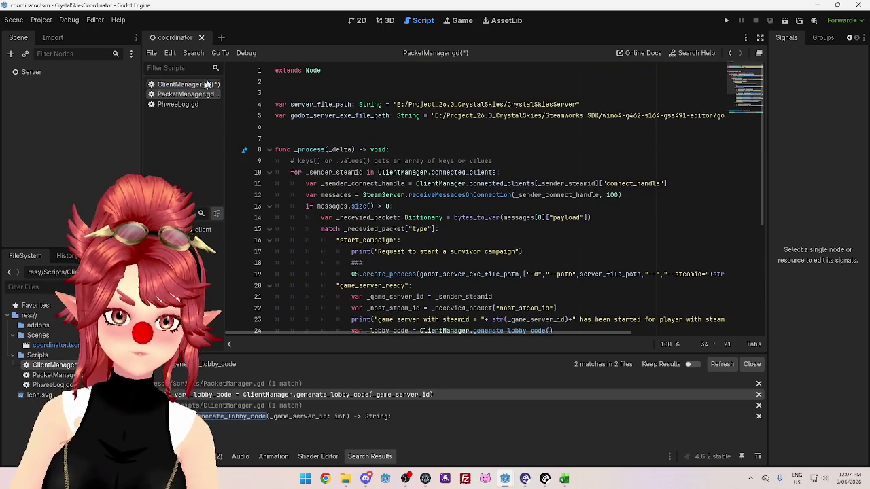
click(194, 84)
scroll(561, 188, up, 15)
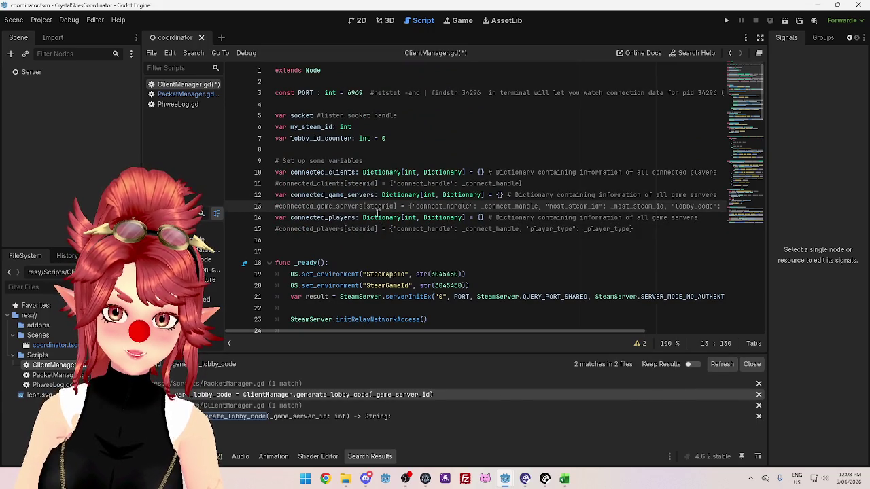
mouse_move(441, 216)
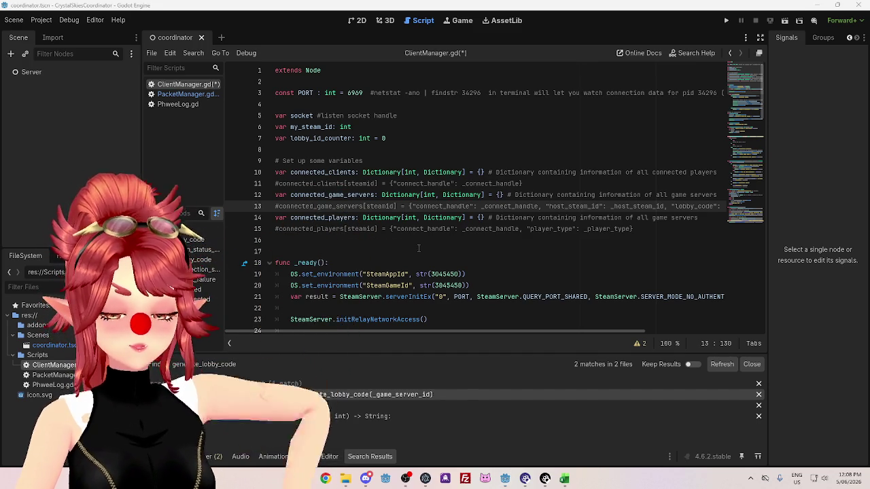
key(super+1)
Search Google for 'filter dictionary key value godot' and read the AI Overview's opening.
text(filter dictionary key value godot)
key(Return)
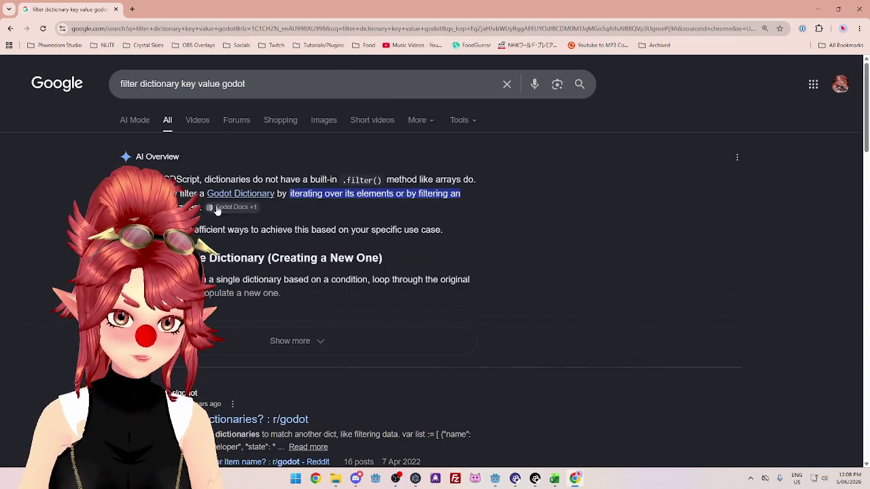
drag(279, 179, 311, 180)
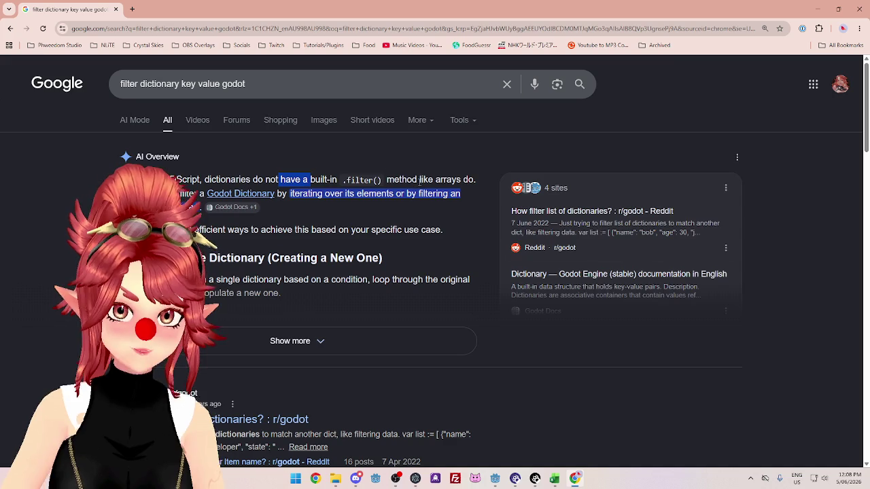
drag(406, 180, 470, 182)
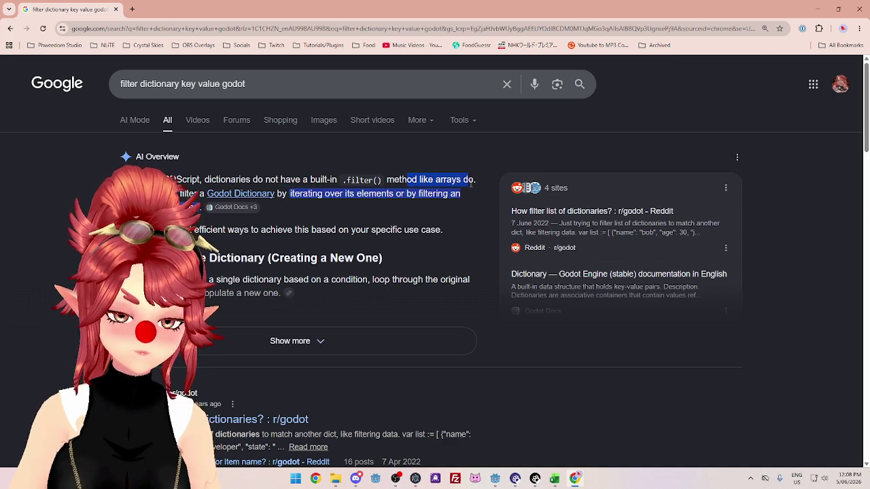
click(815, 10)
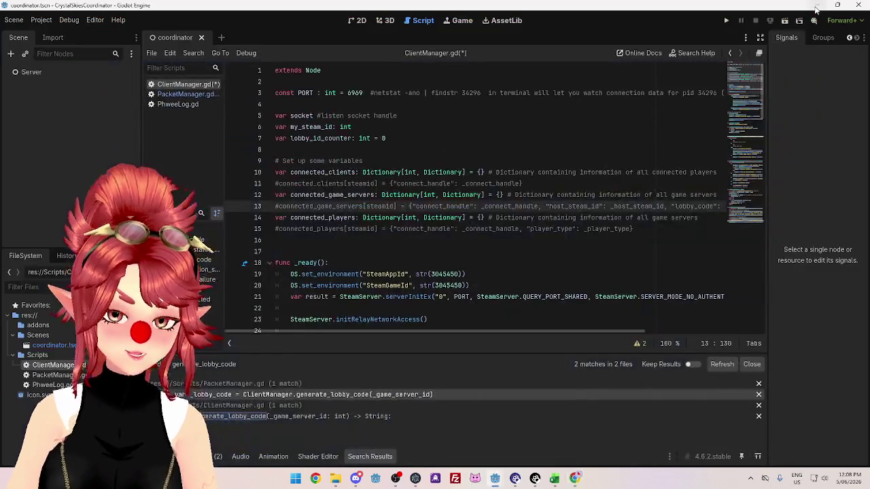
click(575, 478)
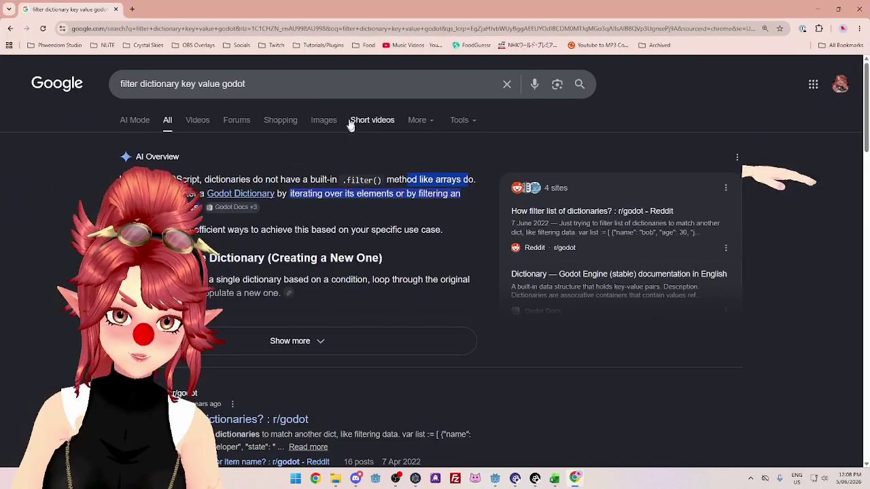
Expand the AI Overview and read its example on filtering a single dictionary.
click(289, 340)
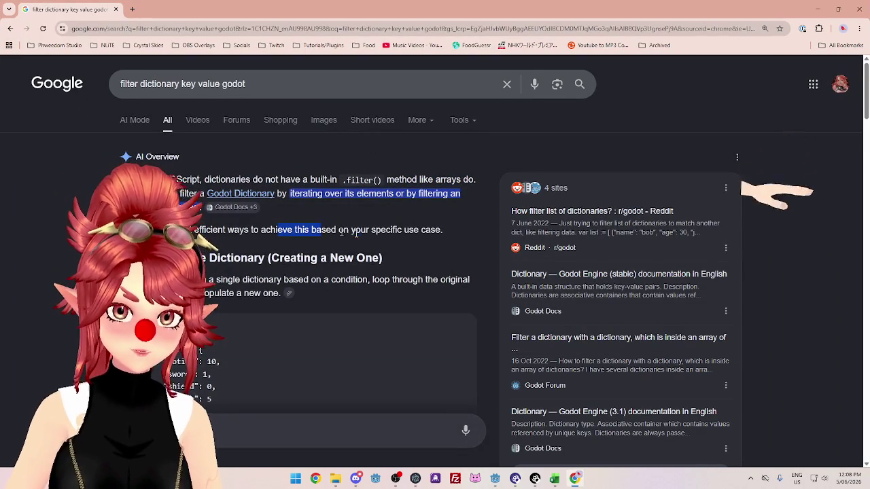
drag(277, 229, 442, 230)
click(392, 236)
scroll(399, 229, down, 1)
drag(157, 212, 264, 215)
scroll(360, 204, down, 1)
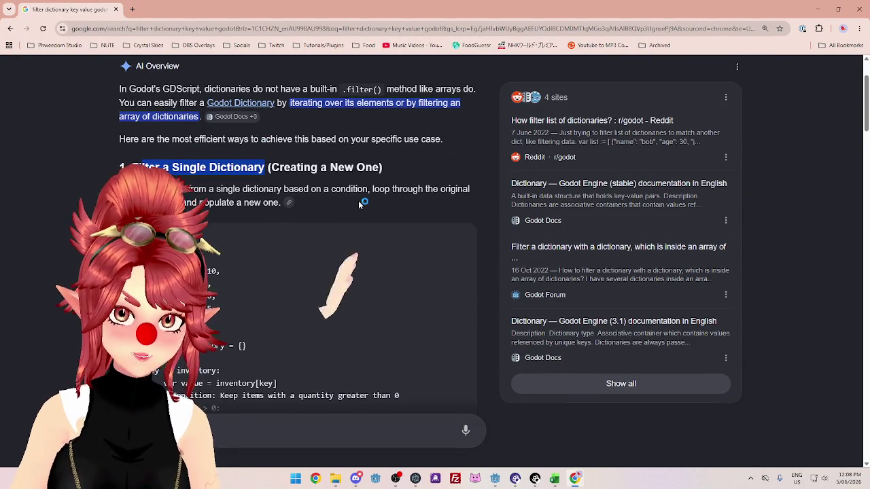
scroll(360, 204, down, 1)
drag(131, 144, 468, 144)
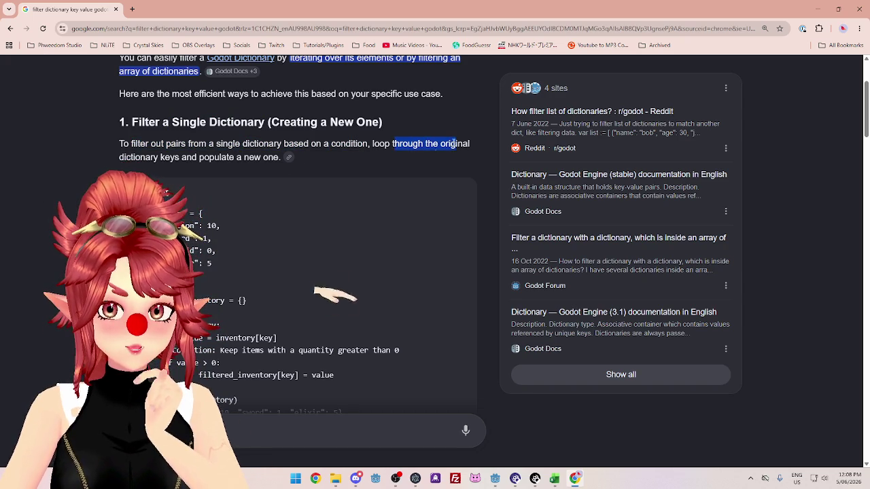
drag(141, 157, 243, 157)
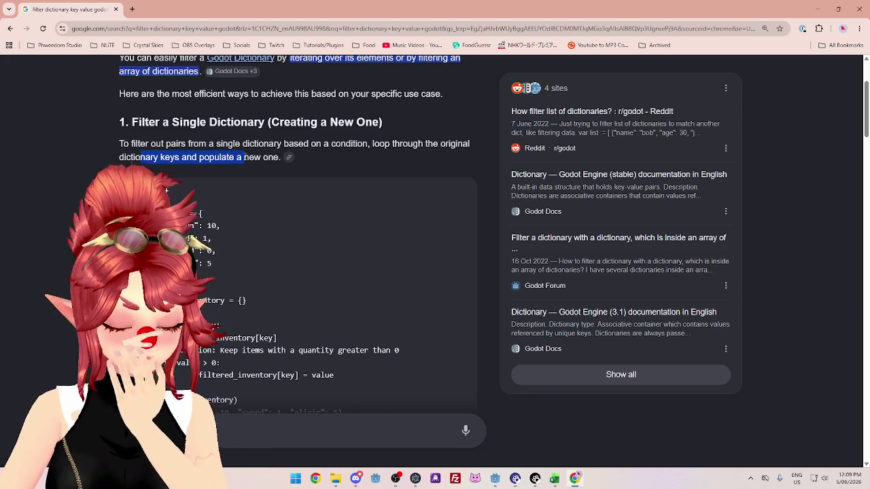
scroll(247, 156, down, 2)
scroll(248, 156, down, 4)
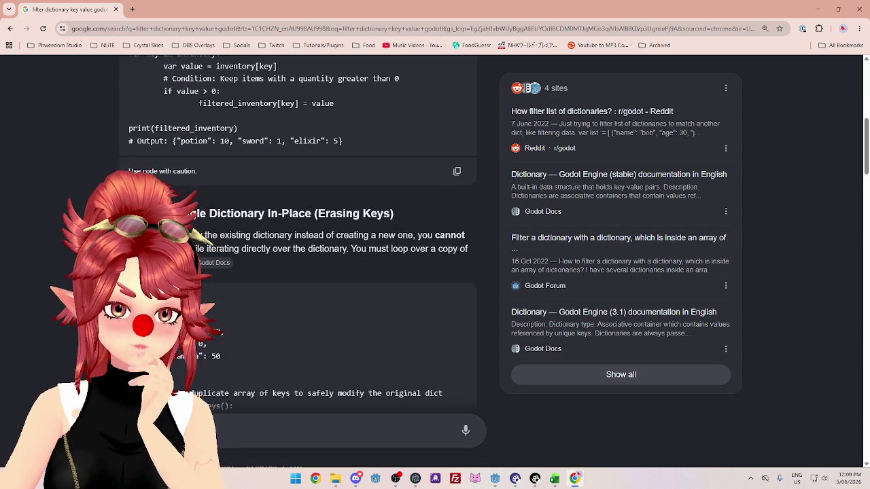
drag(195, 235, 423, 237)
Read the array-of-dictionaries filtering example, then delete 'filter' from the search query.
scroll(315, 253, down, 8)
drag(174, 178, 244, 179)
click(245, 179)
drag(196, 201, 355, 201)
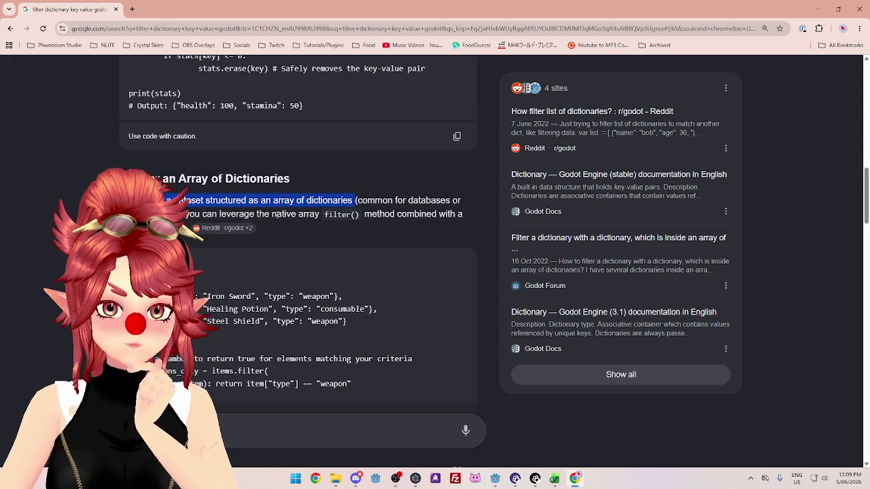
scroll(278, 215, down, 3)
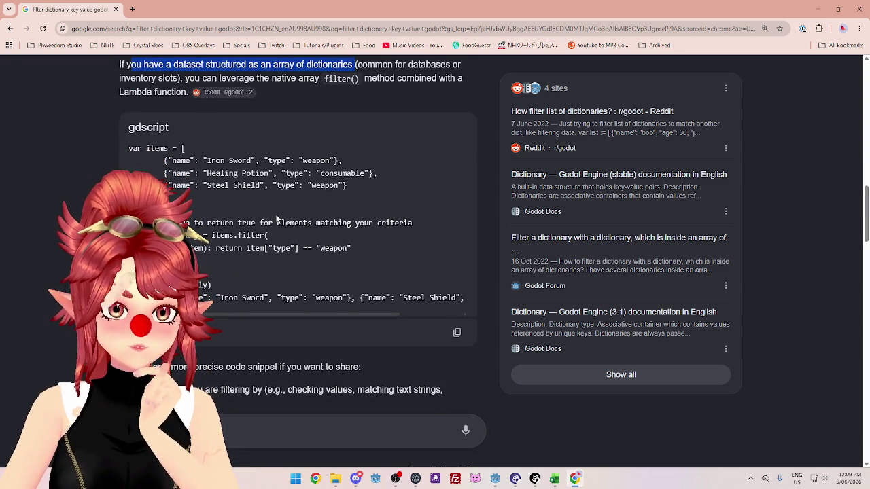
scroll(277, 219, down, 2)
scroll(271, 204, up, 7)
scroll(270, 197, up, 6)
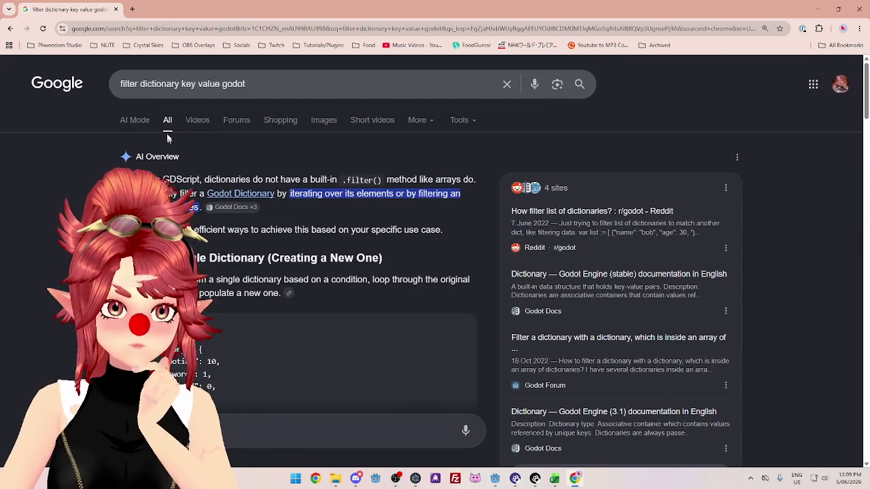
drag(260, 83, 120, 83)
key(BackSpace)
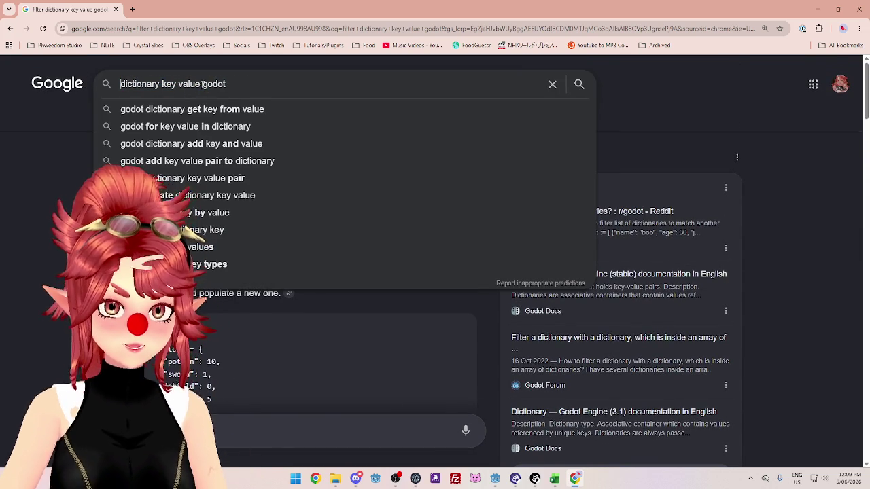
text( search)
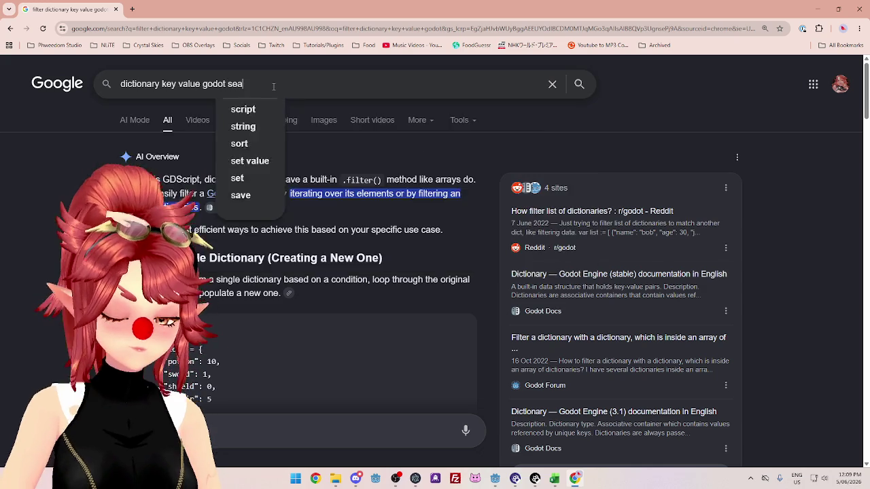
key(Return)
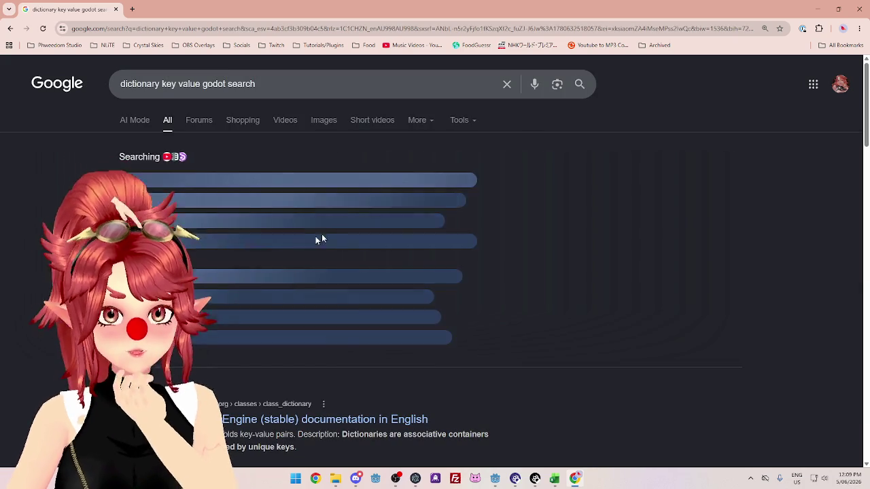
click(309, 340)
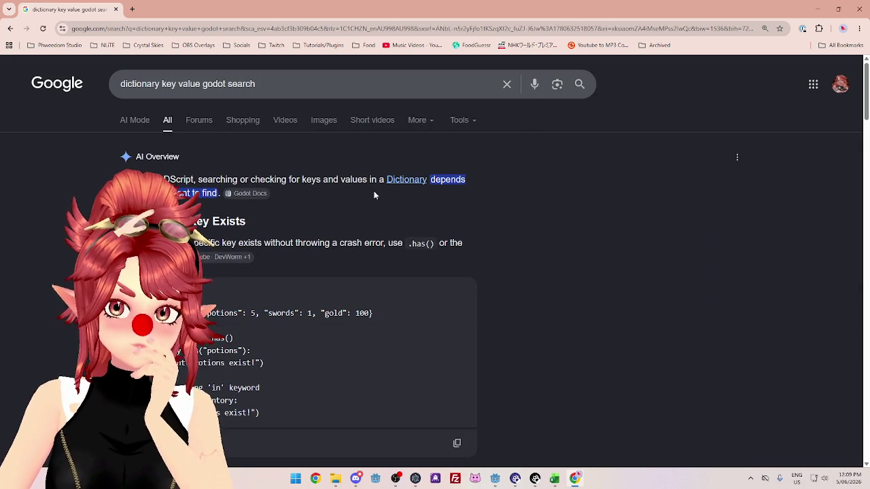
scroll(309, 338, down, 1)
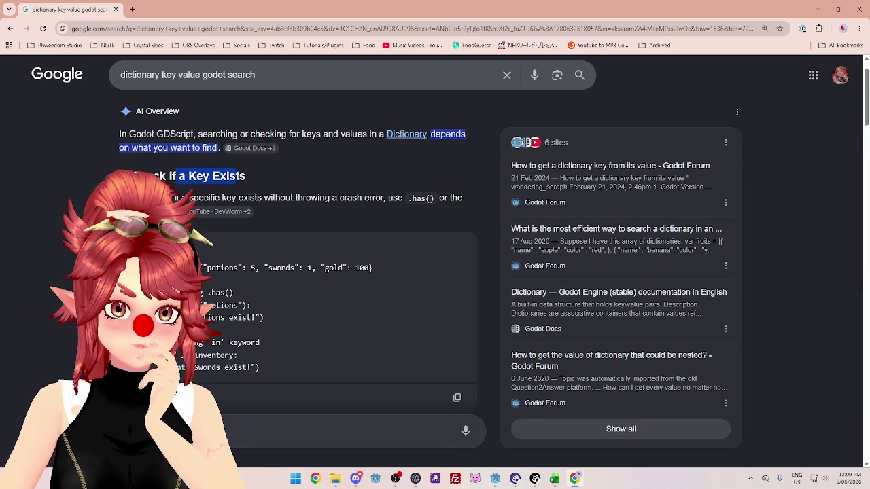
drag(245, 178, 213, 194)
scroll(213, 193, down, 1)
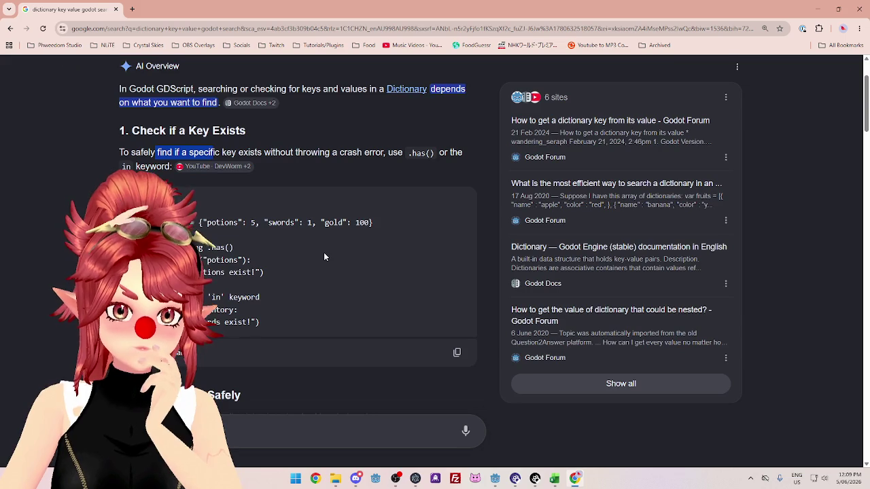
mouse_move(216, 195)
mouse_down()
mouse_move(188, 197)
mouse_move(270, 197)
mouse_up()
drag(271, 153, 383, 154)
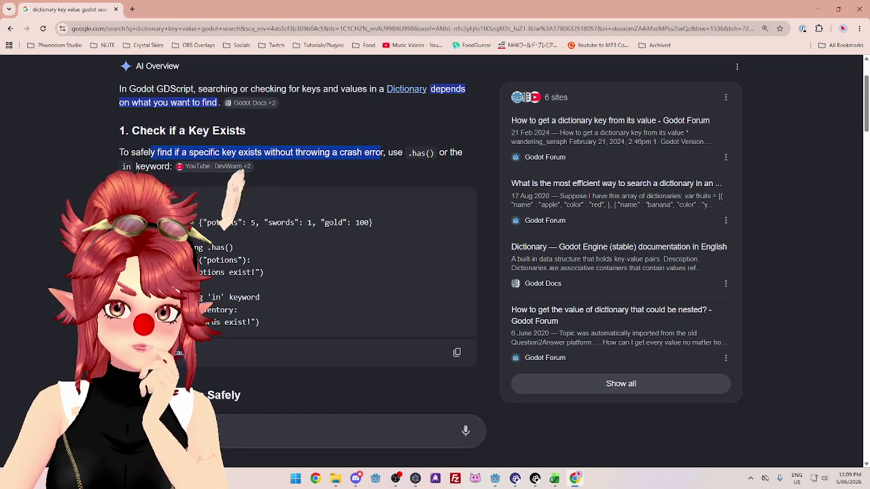
click(143, 167)
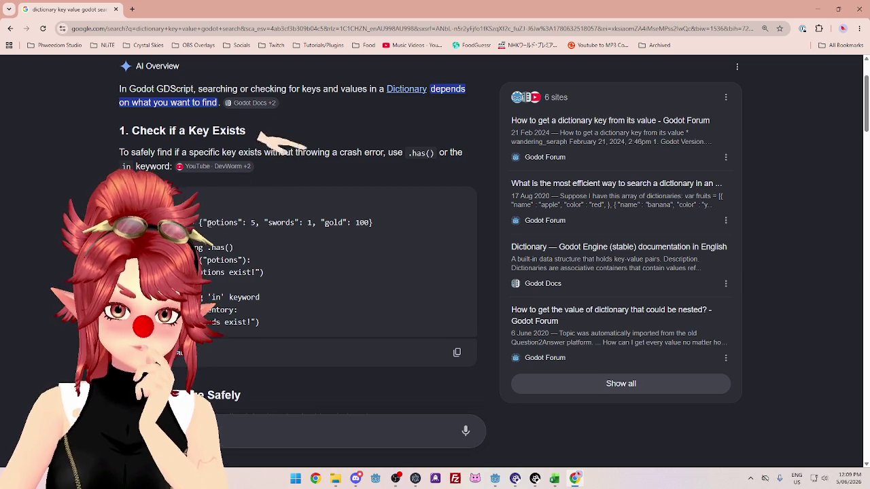
drag(199, 222, 372, 223)
click(393, 224)
drag(199, 222, 383, 222)
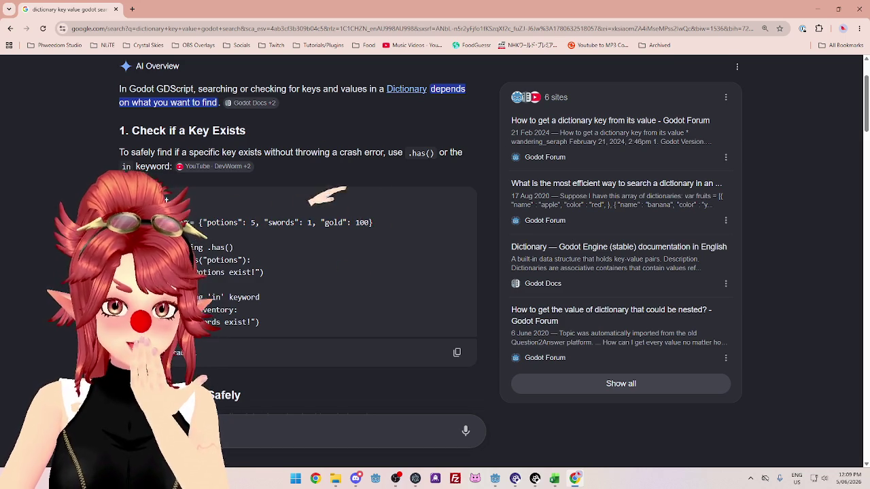
drag(201, 223, 381, 227)
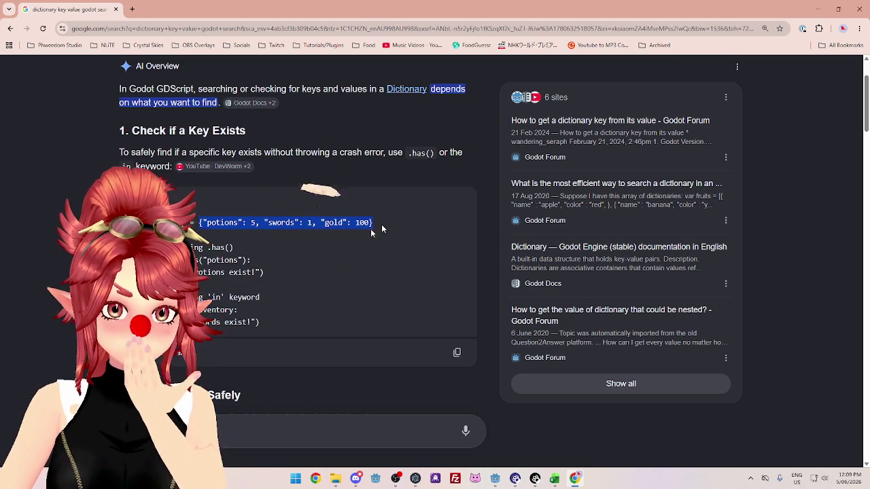
click(515, 248)
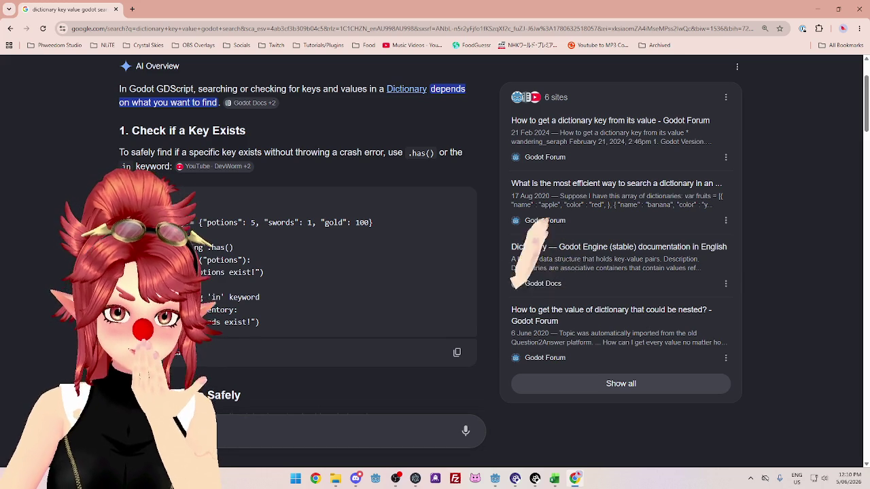
drag(136, 222, 401, 223)
click(400, 223)
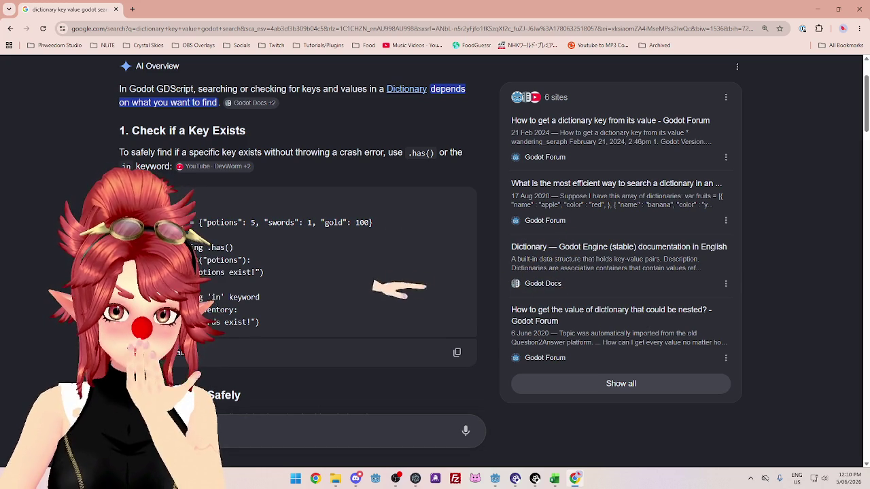
drag(242, 259, 217, 259)
drag(201, 222, 242, 222)
double_click(214, 271)
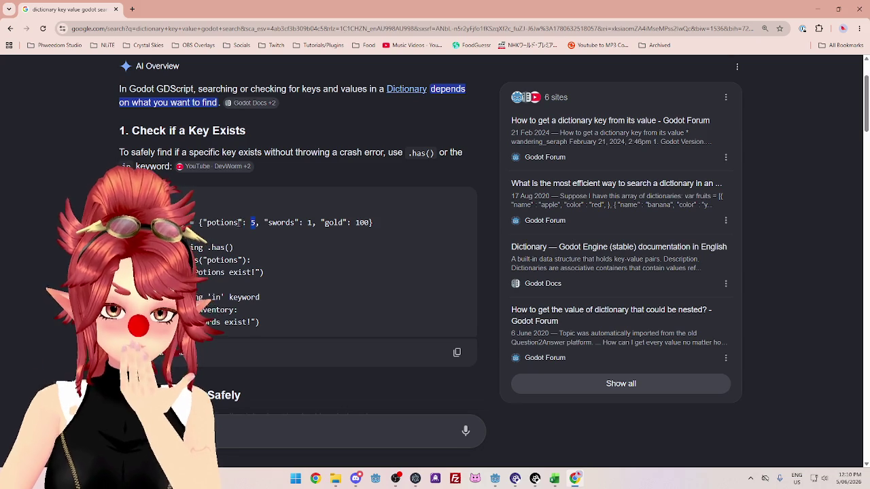
drag(264, 224, 303, 224)
scroll(303, 223, down, 3)
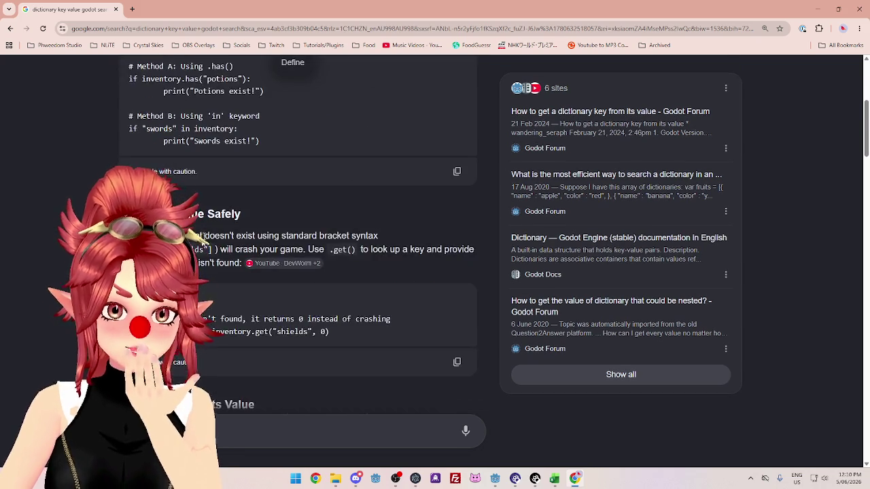
drag(235, 191, 255, 191)
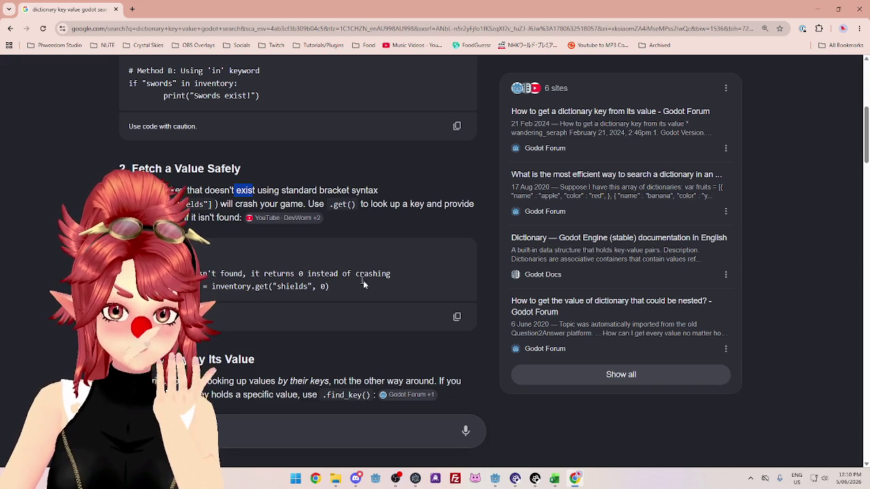
scroll(330, 287, down, 2)
scroll(330, 287, down, 1)
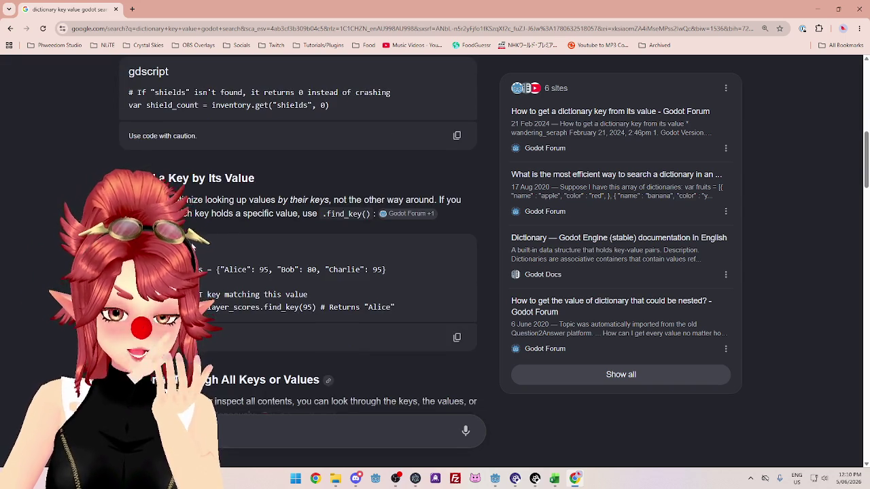
drag(198, 199, 434, 200)
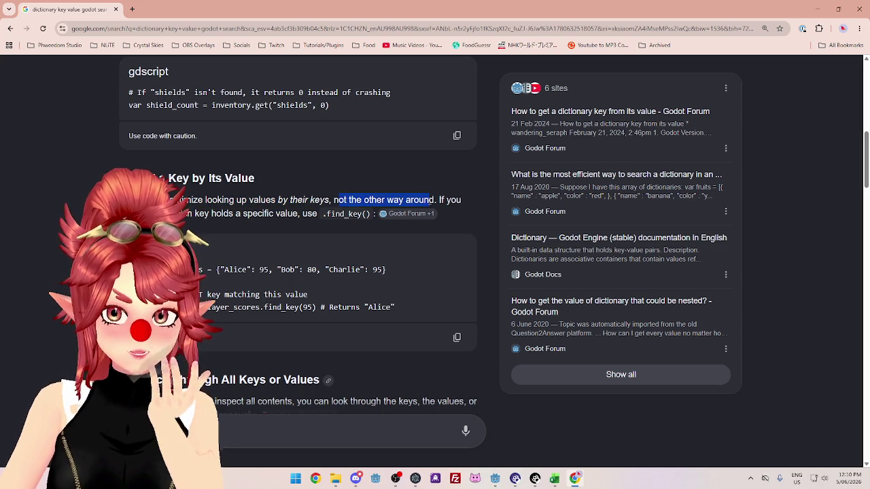
drag(185, 213, 353, 214)
click(296, 247)
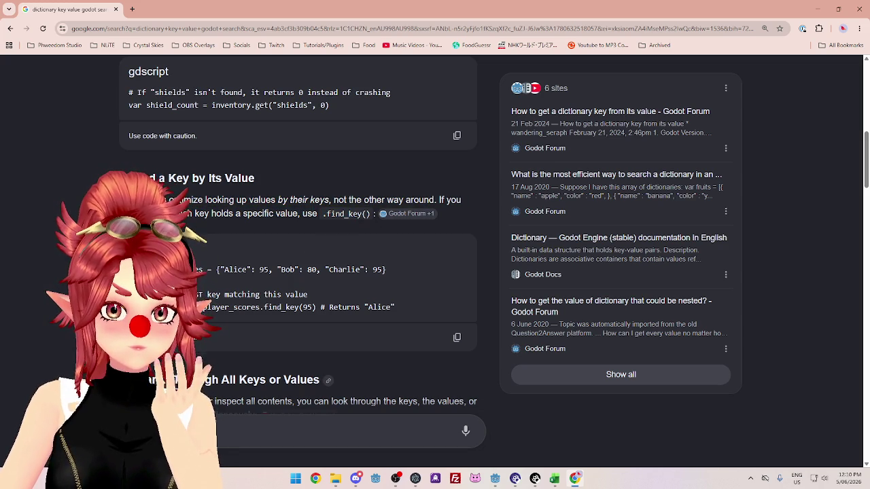
scroll(212, 271, down, 1)
drag(206, 249, 274, 250)
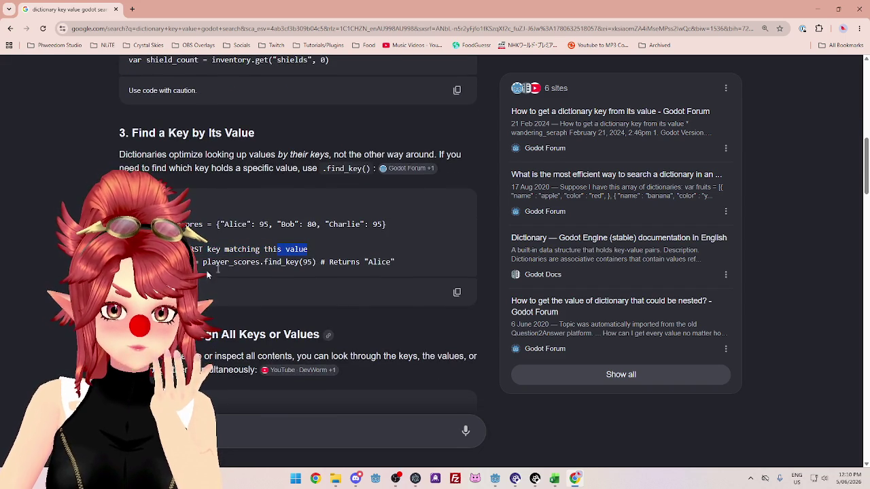
double_click(243, 262)
drag(260, 261, 317, 262)
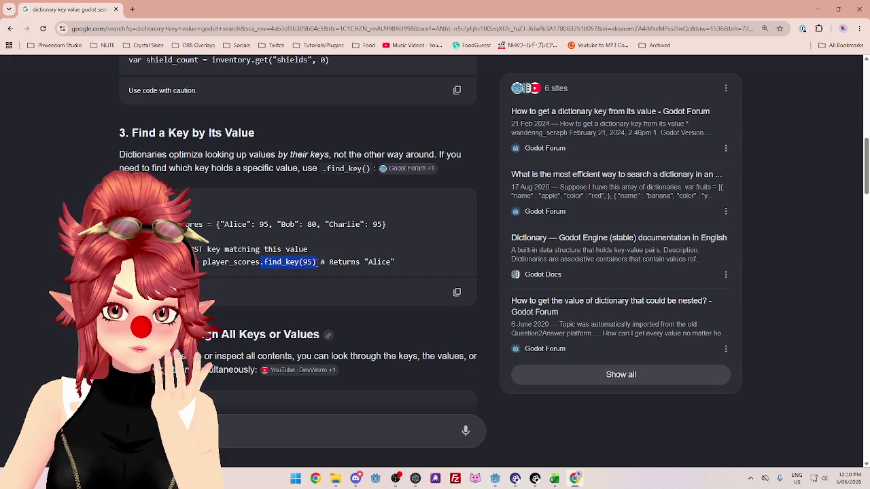
click(317, 263)
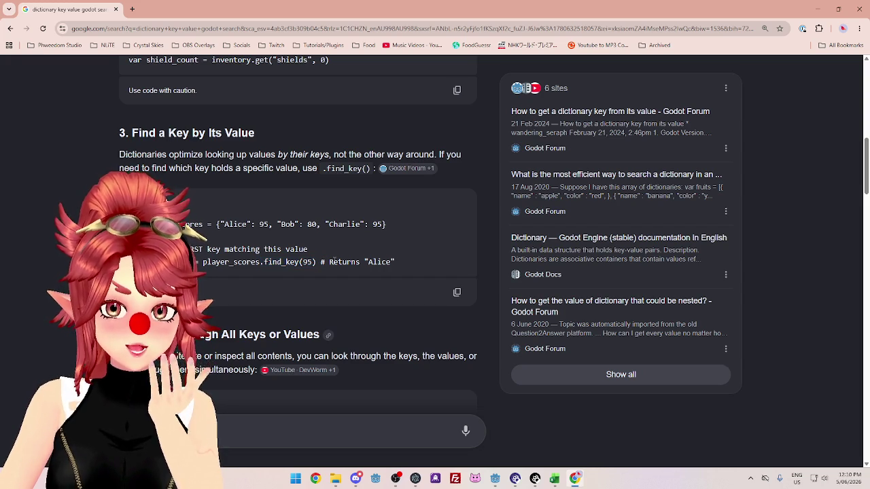
drag(364, 261, 395, 261)
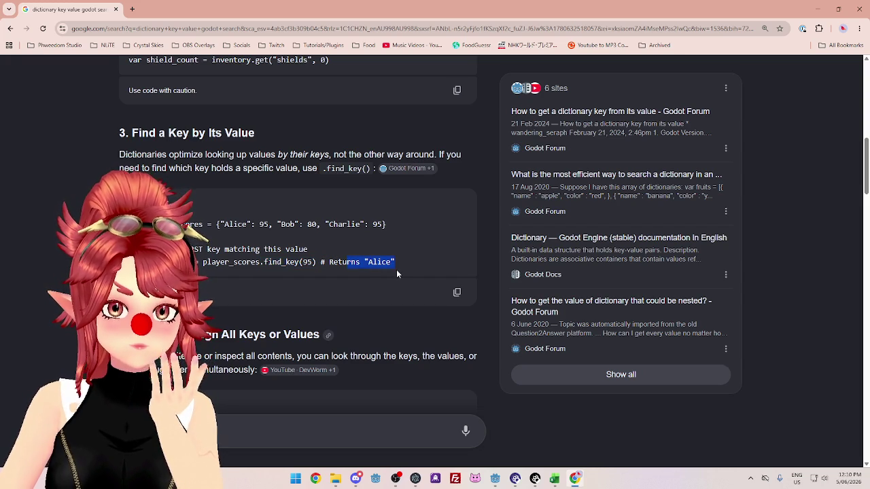
drag(220, 225, 252, 224)
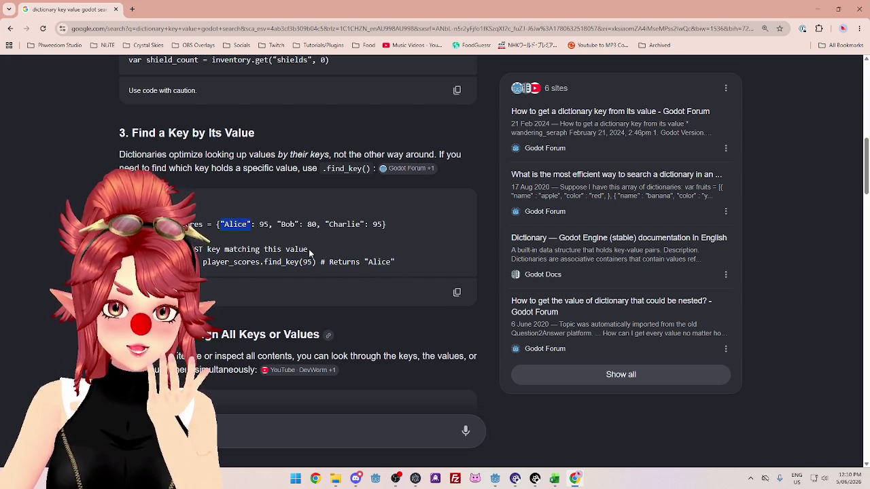
scroll(308, 251, down, 3)
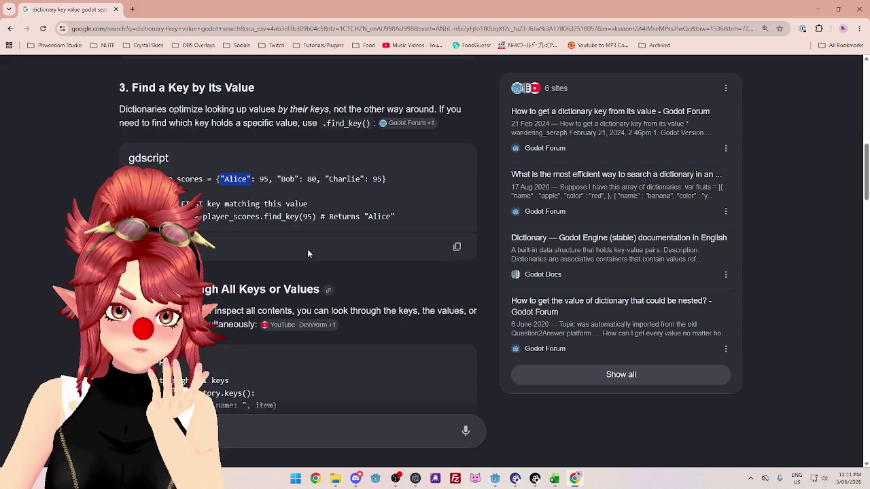
drag(176, 129, 422, 129)
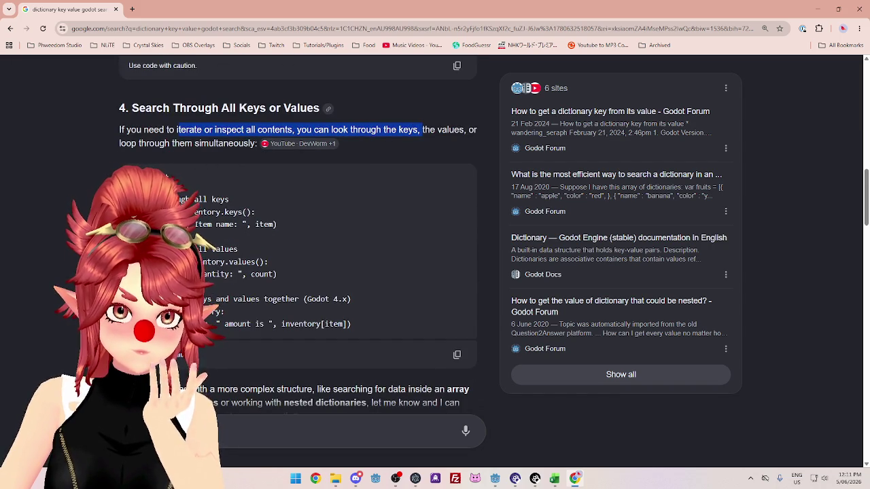
click(422, 129)
drag(146, 212, 255, 212)
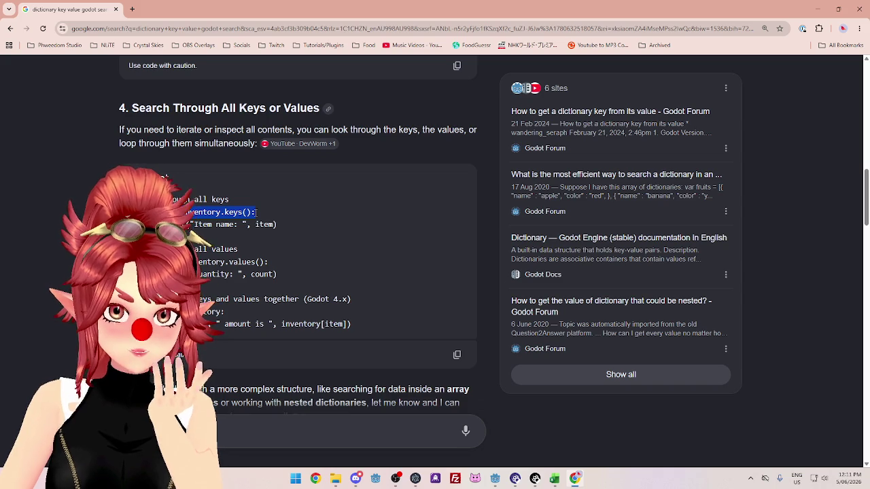
mouse_move(192, 224)
mouse_down()
mouse_move(246, 224)
mouse_move(204, 249)
mouse_move(238, 250)
mouse_move(228, 262)
mouse_move(267, 263)
mouse_up()
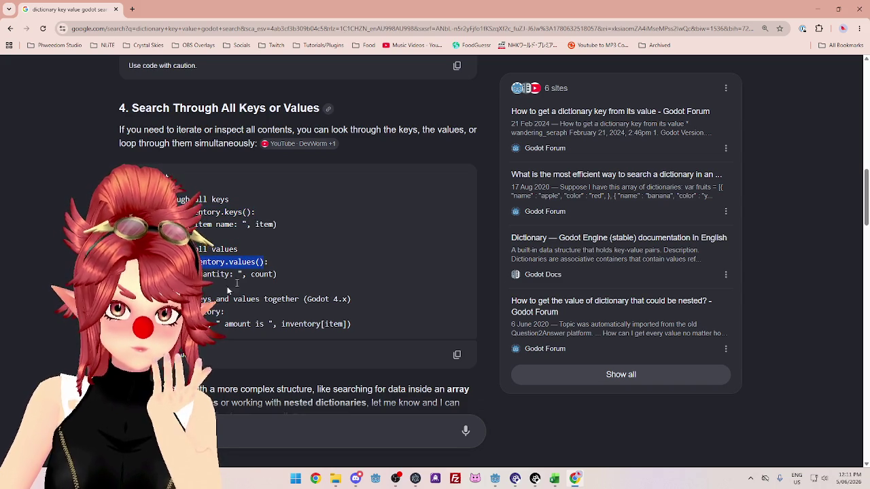
drag(194, 299, 290, 296)
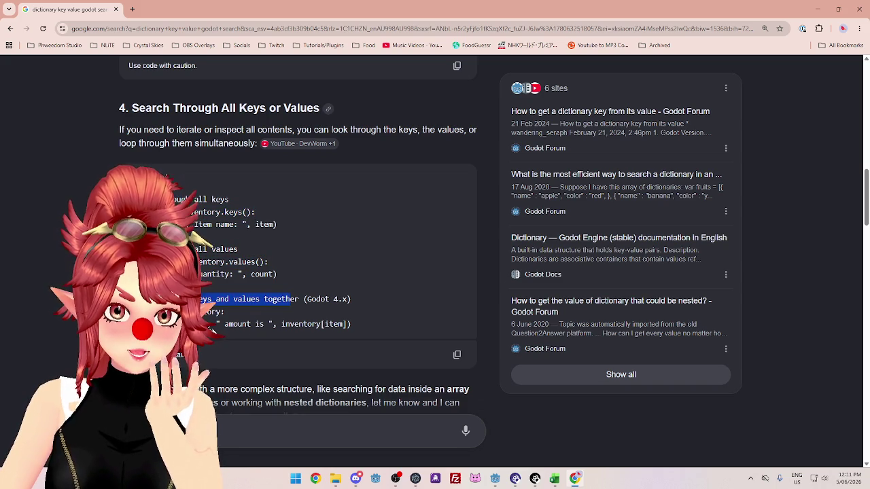
click(291, 299)
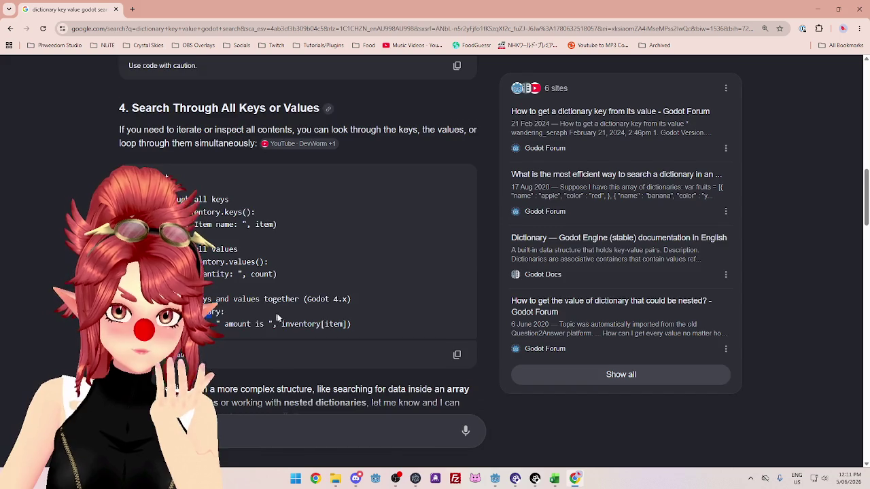
scroll(278, 314, down, 3)
scroll(326, 354, up, 10)
scroll(331, 358, up, 7)
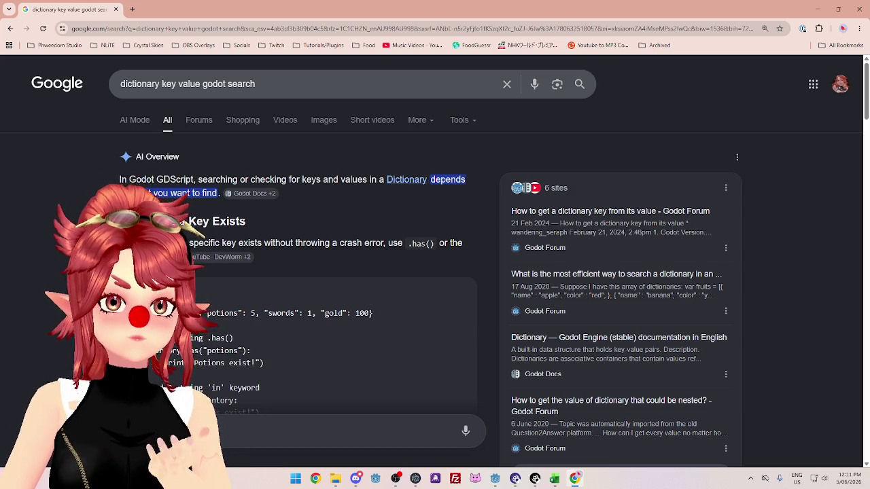
click(820, 9)
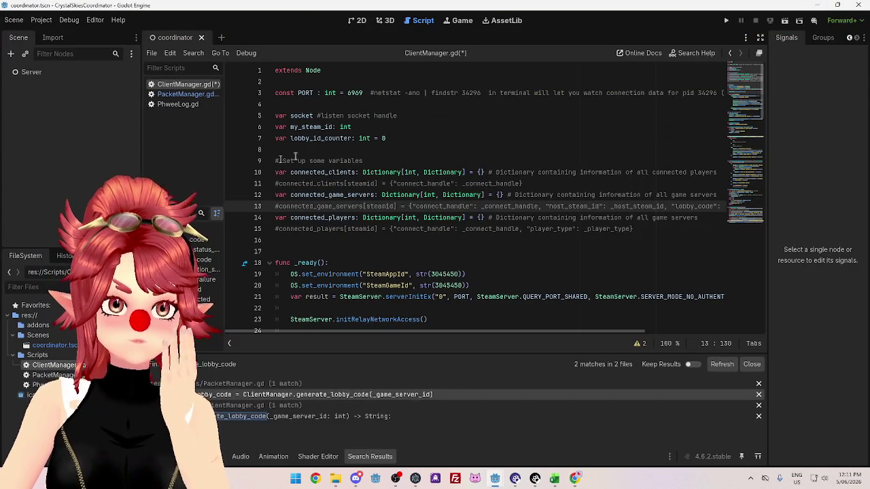
Inspect connected_game_servers on line 12, then clear the min/max cells in the Excel workbook.
mouse_move(298, 195)
mouse_down()
mouse_move(388, 206)
mouse_move(380, 196)
mouse_move(421, 195)
mouse_up()
click(409, 195)
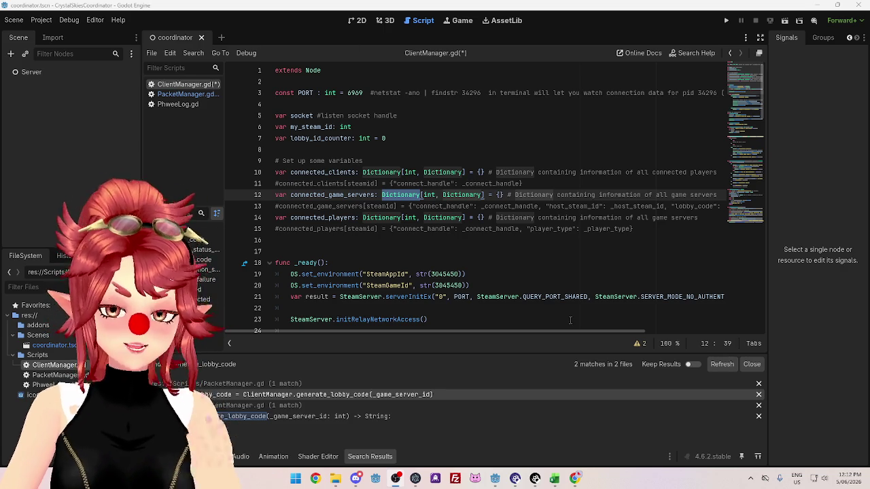
click(554, 478)
drag(230, 182, 466, 312)
key(Delete)
Label C2 'game servers' and adjust the widths of columns C and D.
click(281, 185)
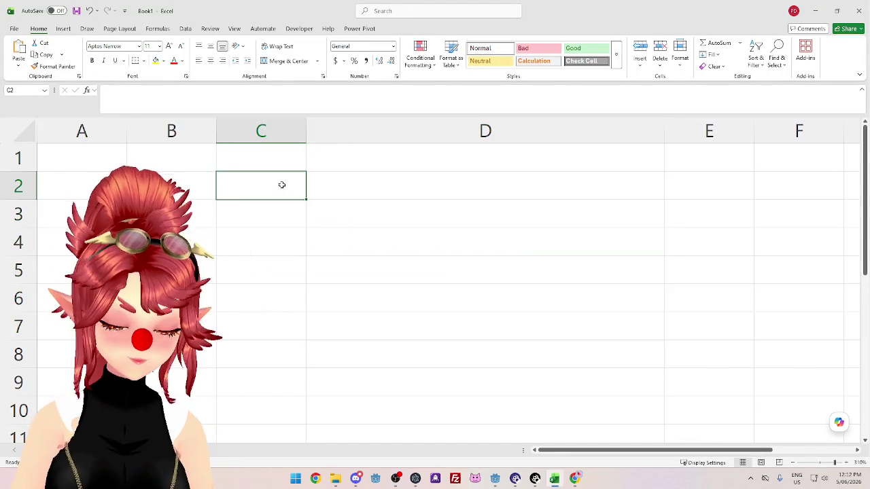
text(game servers)
key(Return)
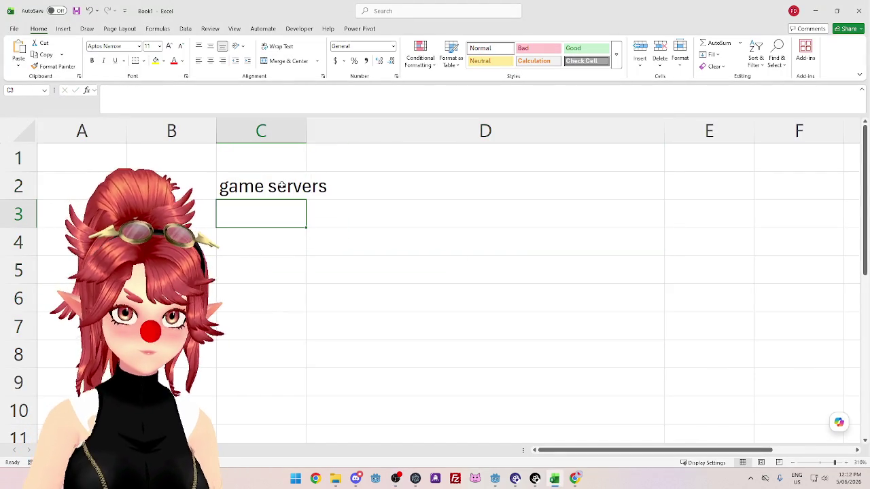
drag(306, 129, 341, 129)
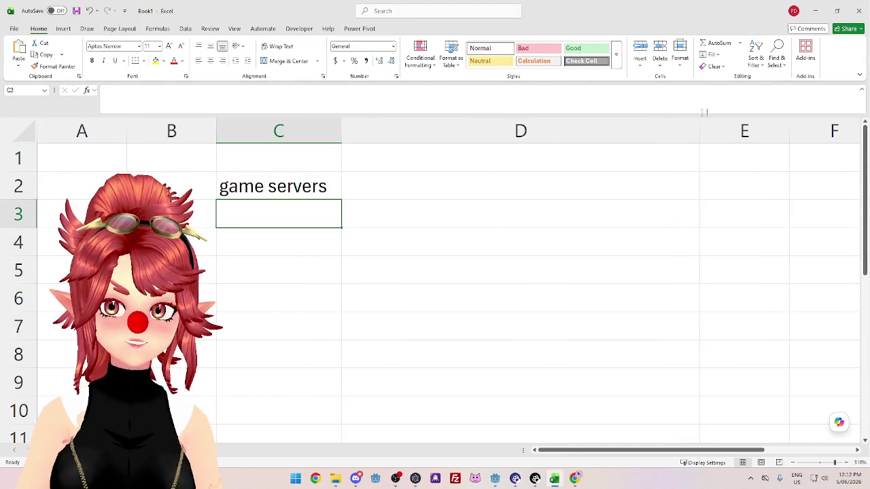
drag(701, 129, 462, 151)
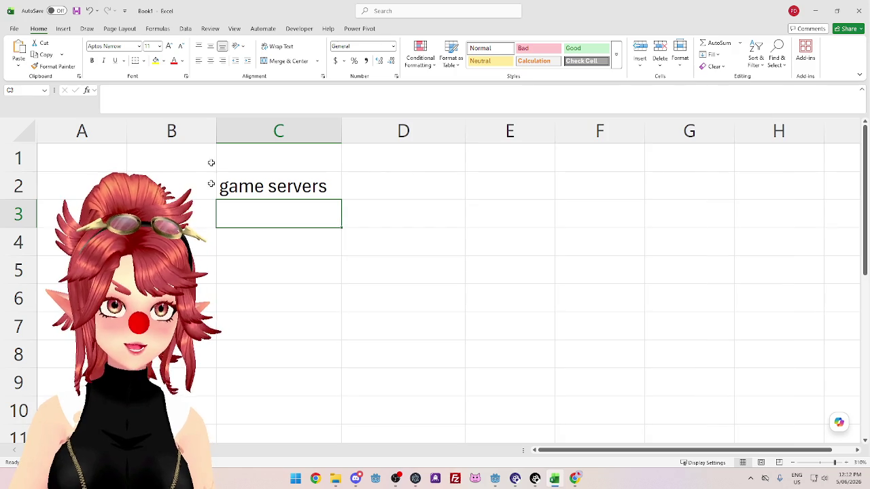
Enter [steamid1] in cell D2.
click(381, 189)
text([])
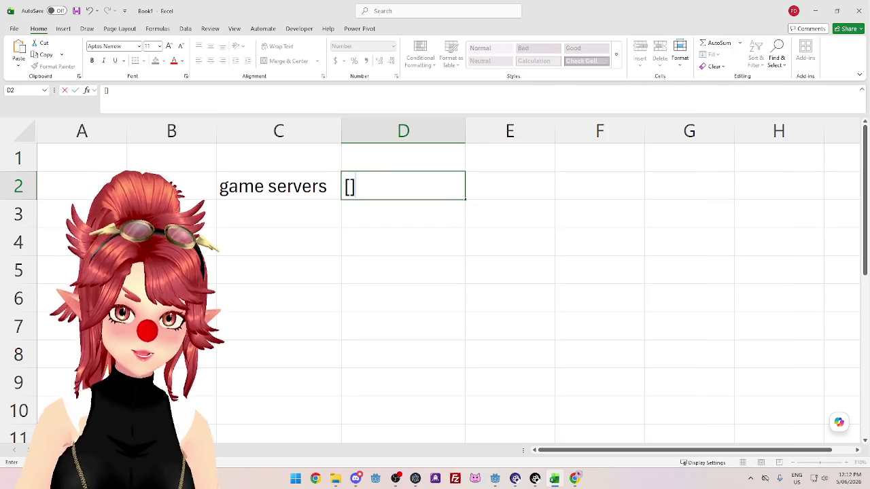
key(Left)
click(385, 187)
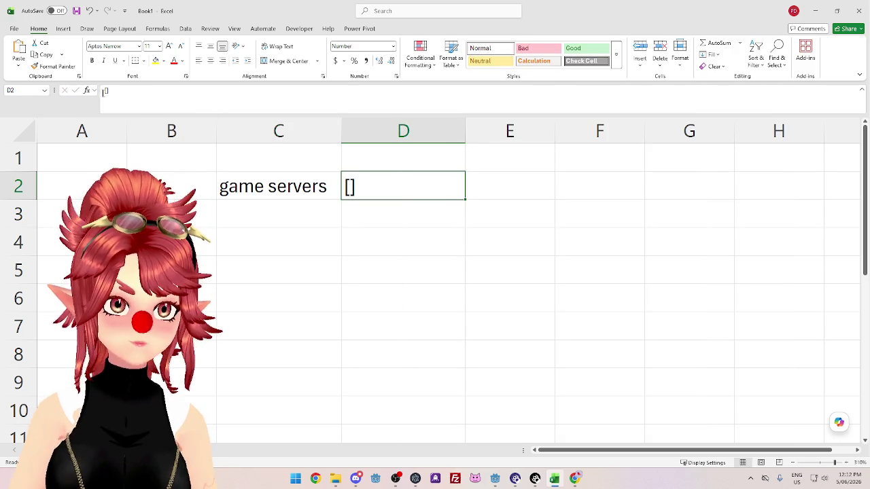
click(204, 91)
text(steamid1)
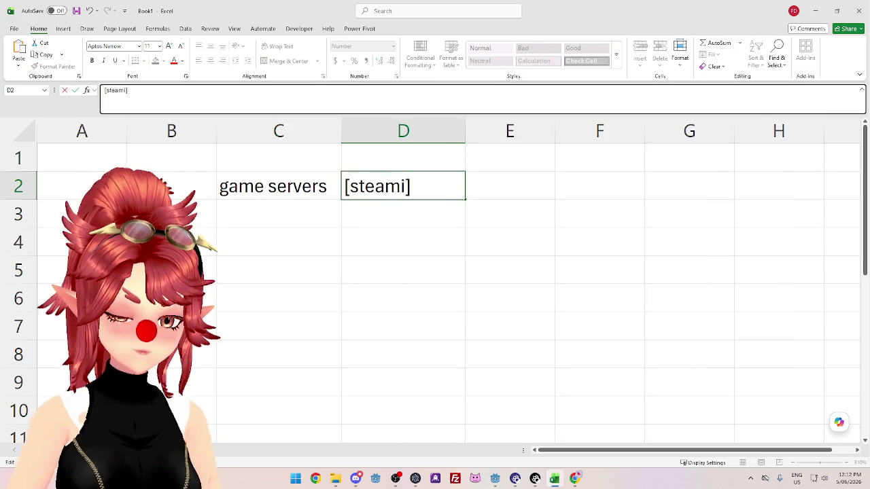
key(Return)
Fill D2 down to D4 and change the copies to [steamid2] and [steamid3].
click(404, 188)
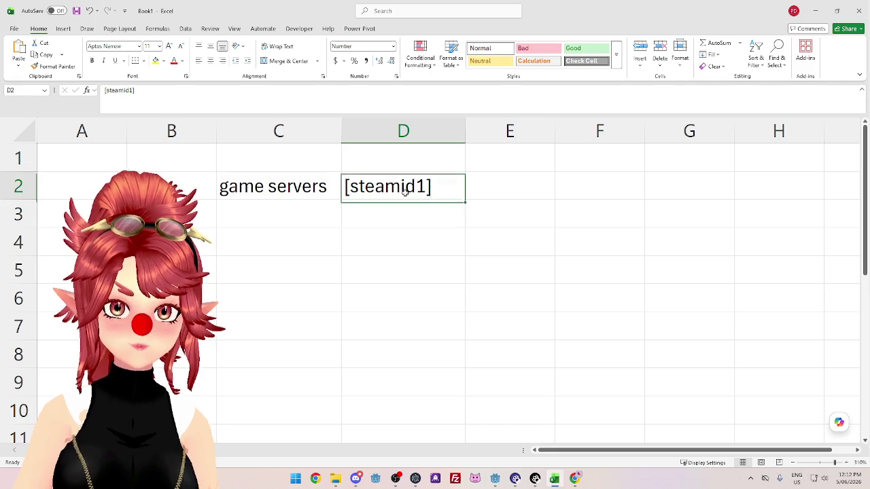
drag(465, 201, 458, 257)
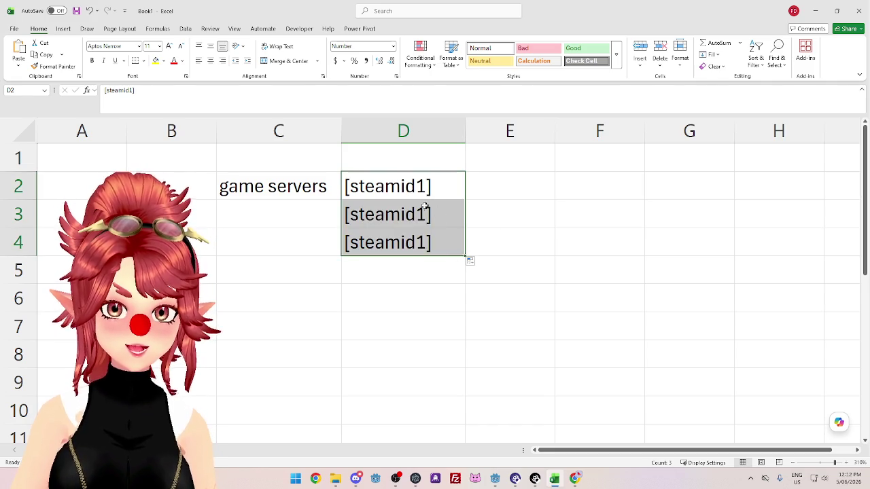
double_click(426, 214)
mouse_move(426, 214)
mouse_down()
mouse_move(416, 214)
mouse_move(426, 242)
mouse_up()
text(2)
key(Return)
double_click(416, 242)
text(2)
click(516, 210)
double_click(421, 243)
text(3)
Add a lobby_code header in E1 with AAA, BBB, CCC below, and widen column E.
click(506, 144)
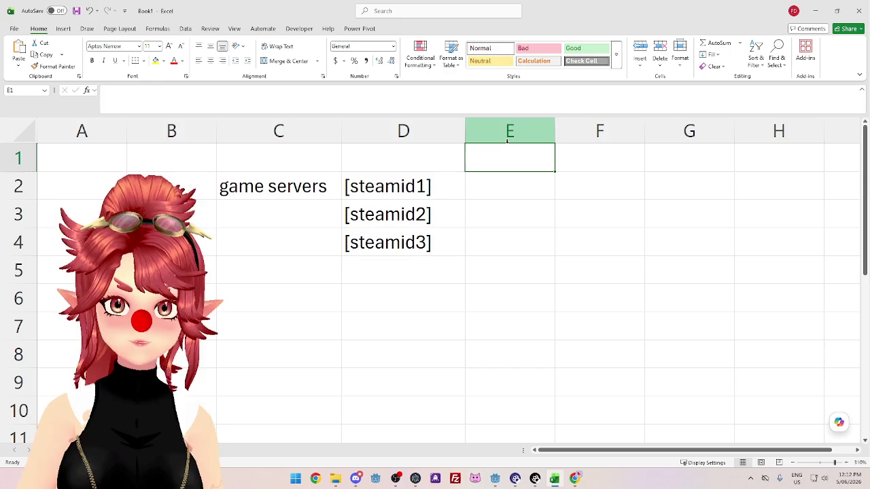
text(lobby_code)
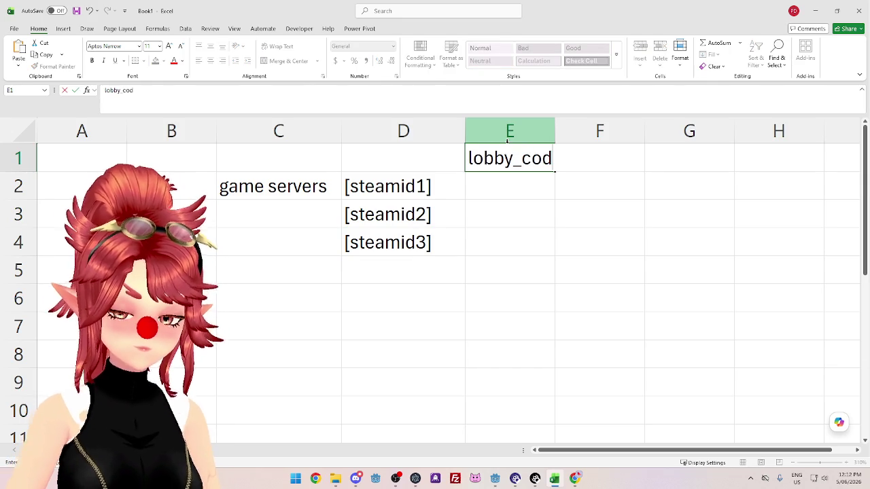
key(Return)
text(AAA)
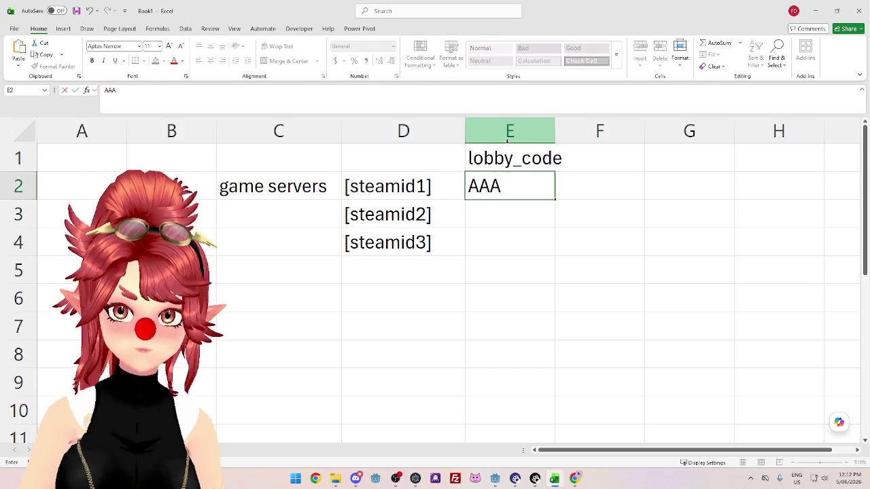
key(Return)
text(BBB)
key(Return)
text(CCC)
key(Return)
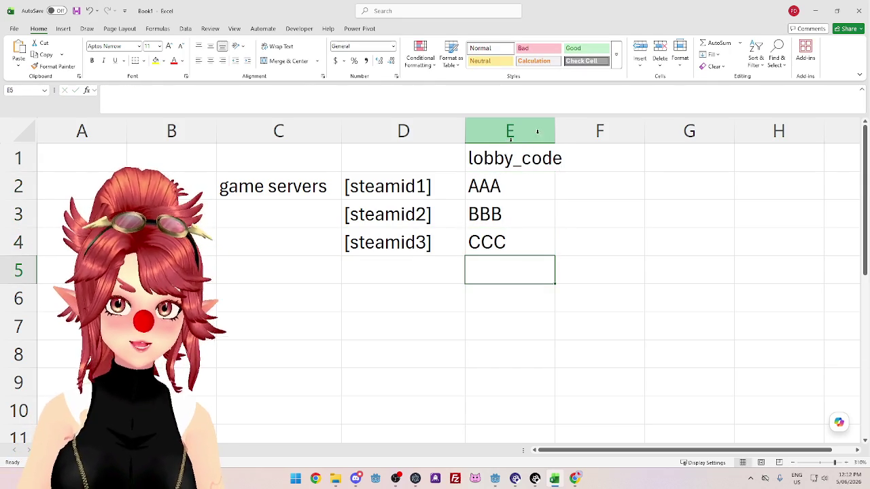
drag(554, 131, 588, 131)
Highlight the steam id cells and the AAA–CCC lobby codes to pair them up.
drag(385, 184, 387, 243)
click(511, 176)
drag(510, 176, 515, 250)
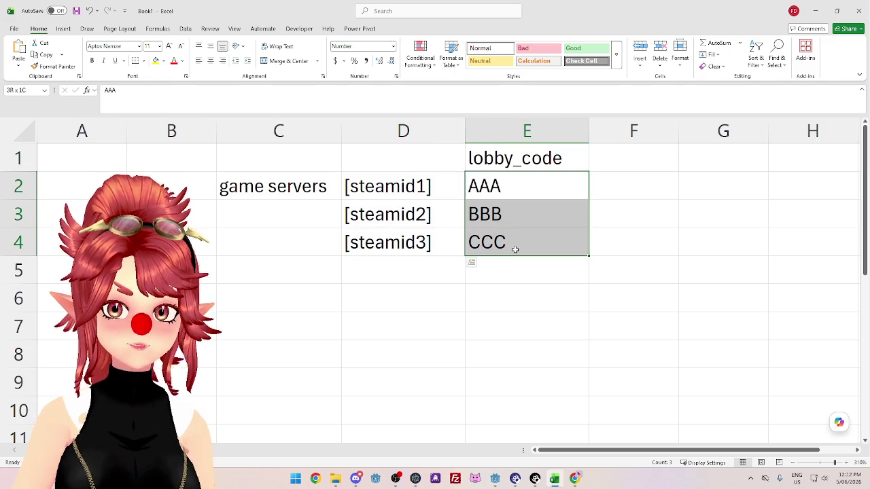
click(483, 322)
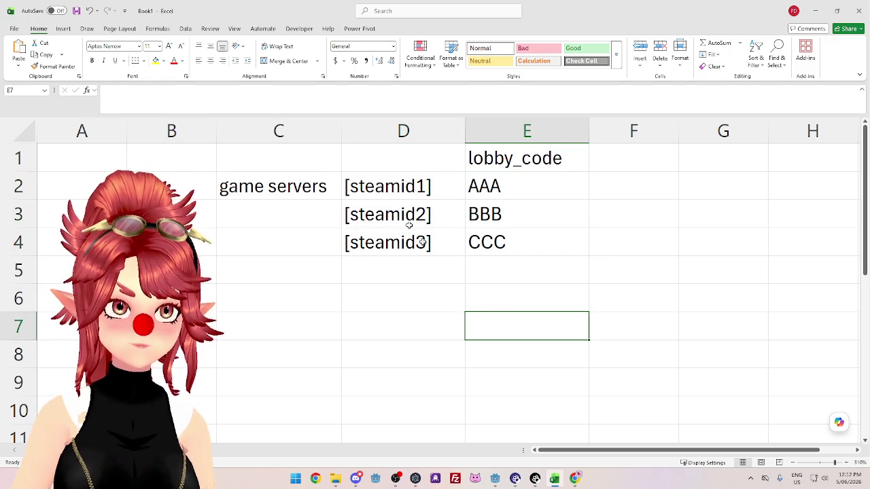
click(324, 375)
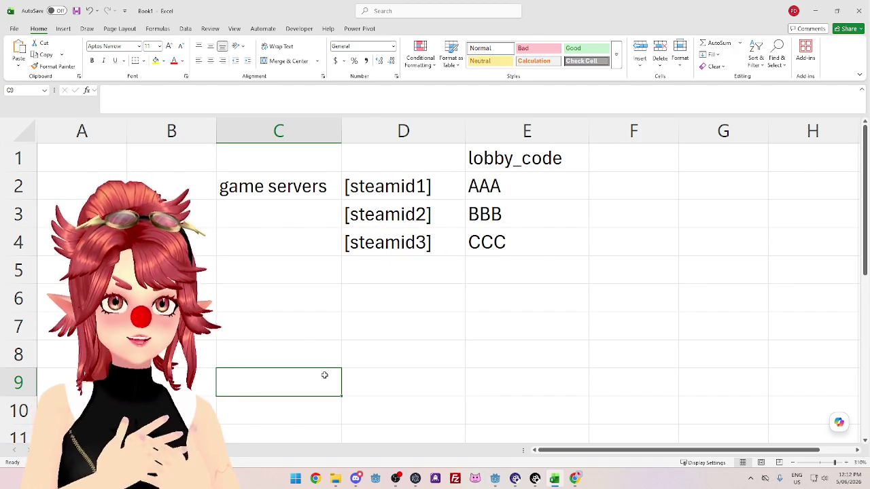
Write the note 'I wanna join CCC' in C9 and widen column C to fit it.
text(I wan)
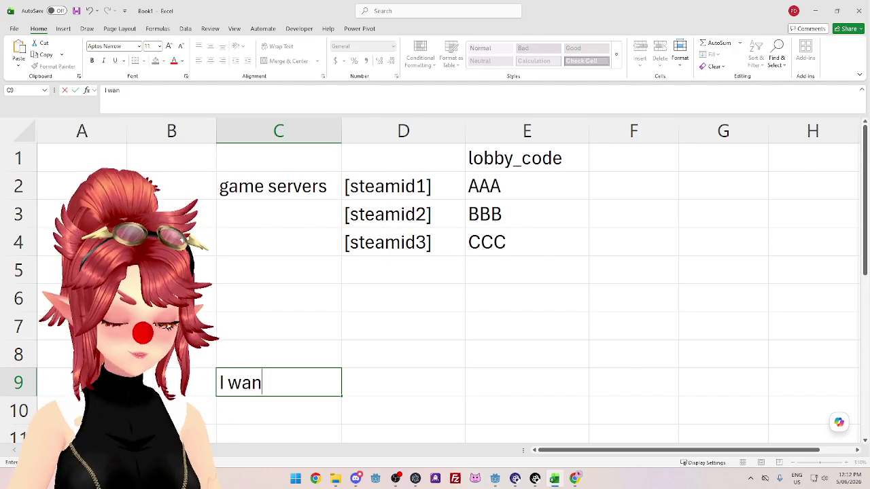
text(na join CC)
key(Return)
text(')
click(366, 370)
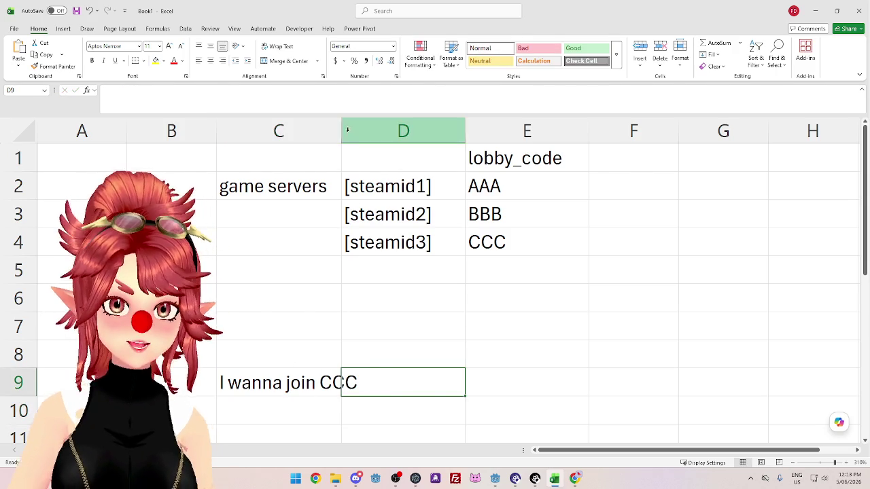
drag(341, 129, 382, 129)
click(377, 349)
Highlight the note and match lobby code CCC to [steamid3] in the table.
click(321, 393)
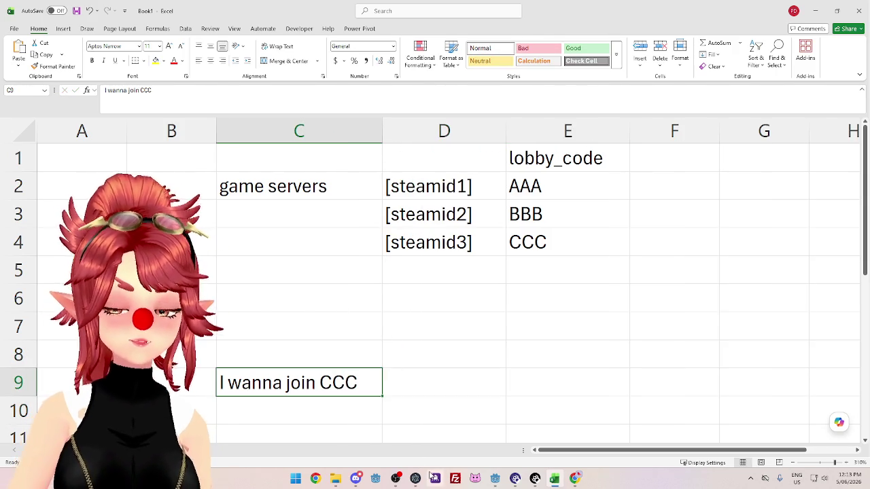
mouse_move(360, 164)
mouse_down()
mouse_move(559, 196)
mouse_move(582, 242)
mouse_up()
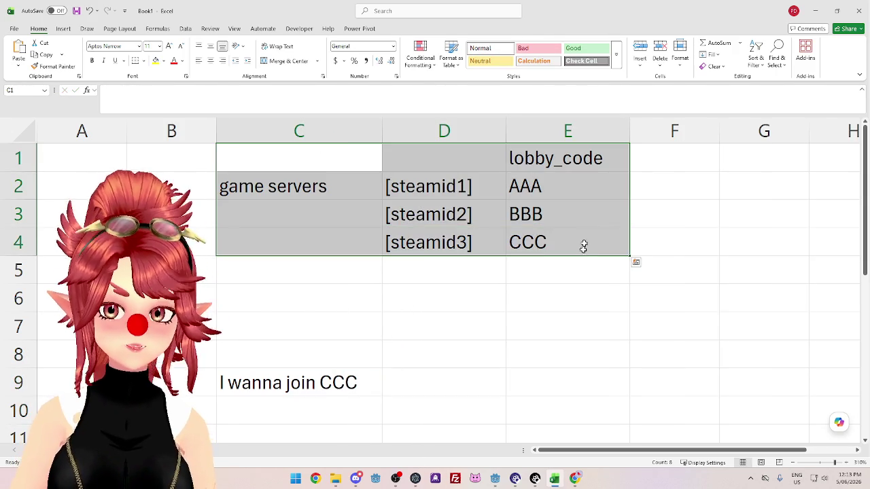
click(535, 328)
click(552, 241)
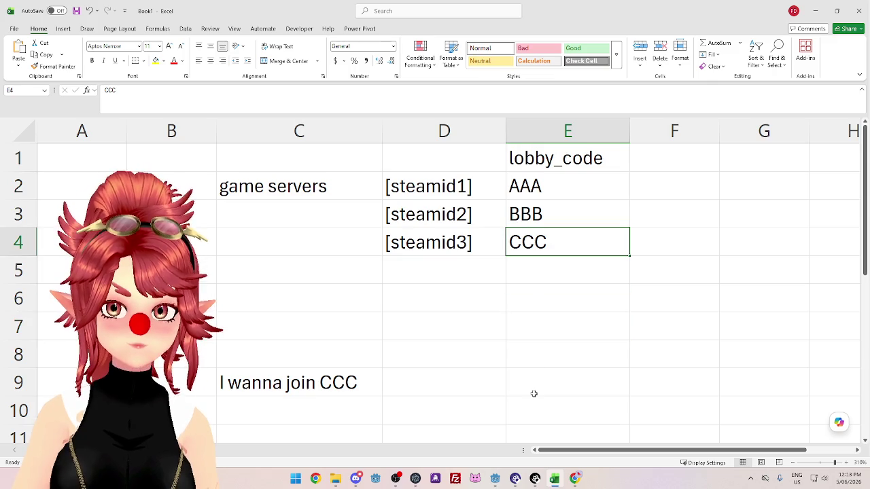
click(449, 246)
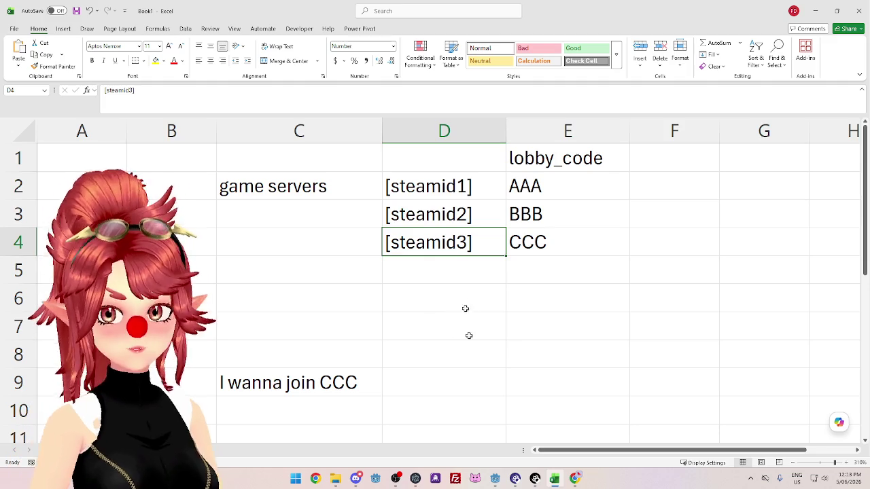
drag(540, 178, 541, 242)
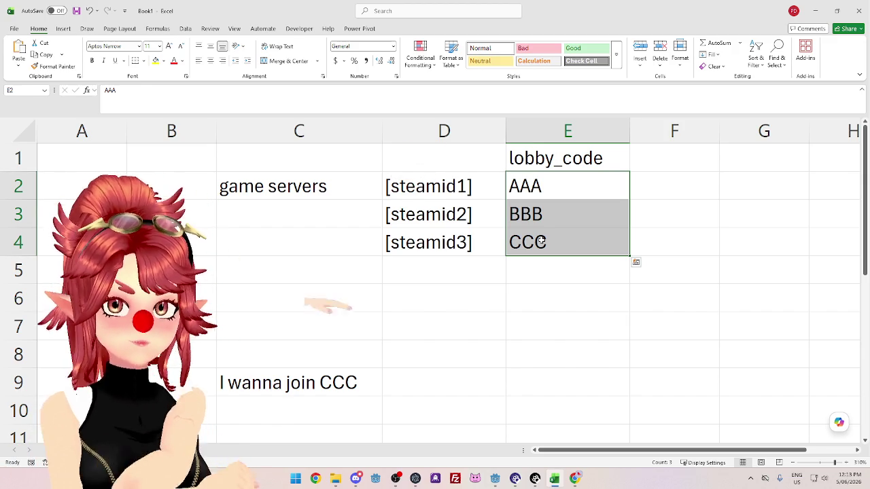
Move the lobby_code column with AAA–CCC over to column G.
drag(563, 157, 565, 246)
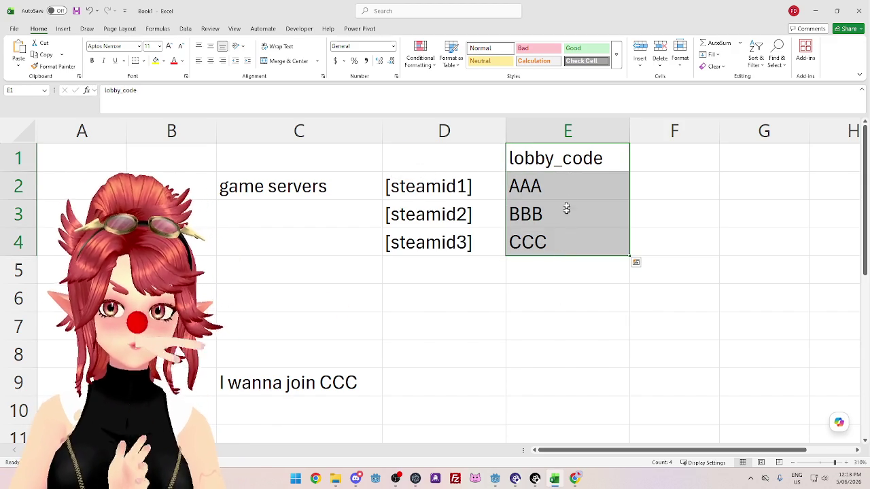
drag(629, 222, 733, 225)
click(656, 292)
Enter the label 'lobbys' in cell F2.
click(654, 180)
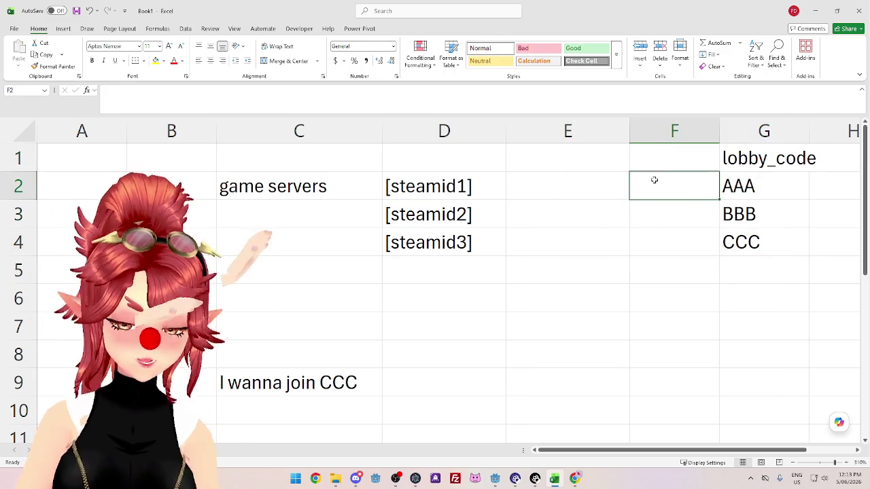
text(lobbys)
key(Return)
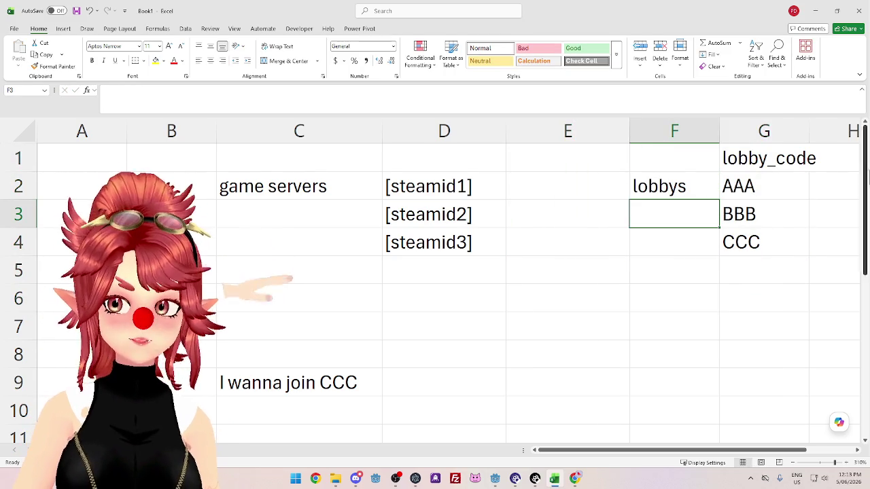
Copy the steamid text into H2 and append 1 so it reads 'steamid1'.
click(401, 174)
drag(135, 90, 105, 90)
key(ctrl+c)
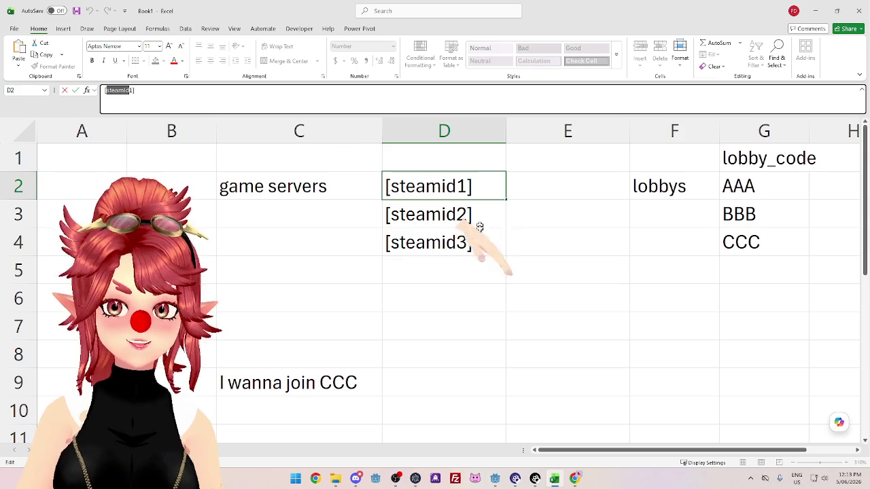
key(Escape)
scroll(693, 202, right, 2)
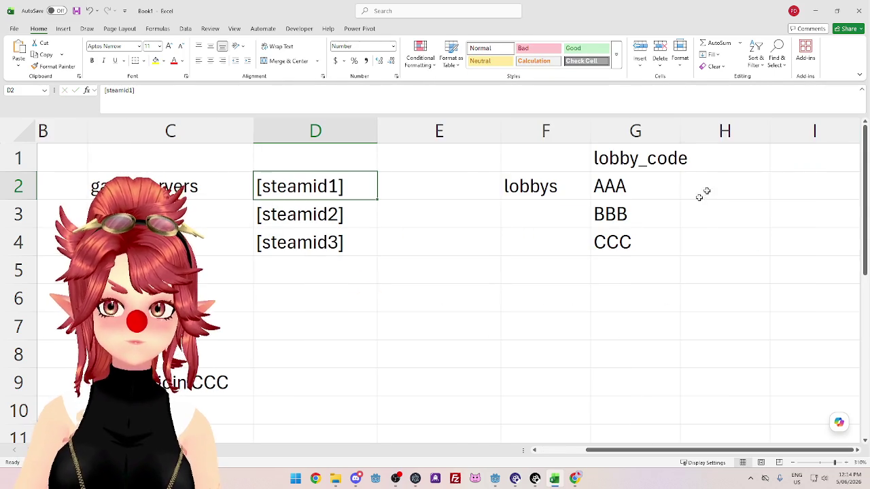
click(694, 195)
key(ctrl+v)
click(637, 328)
double_click(710, 196)
text(1)
click(645, 299)
click(639, 158)
Widen column G and wrap the codes in brackets as [AAA], [BBB] and [CCC].
drag(680, 131, 691, 134)
double_click(636, 188)
text(])
key(Home)
text([)
key(Return)
double_click(606, 226)
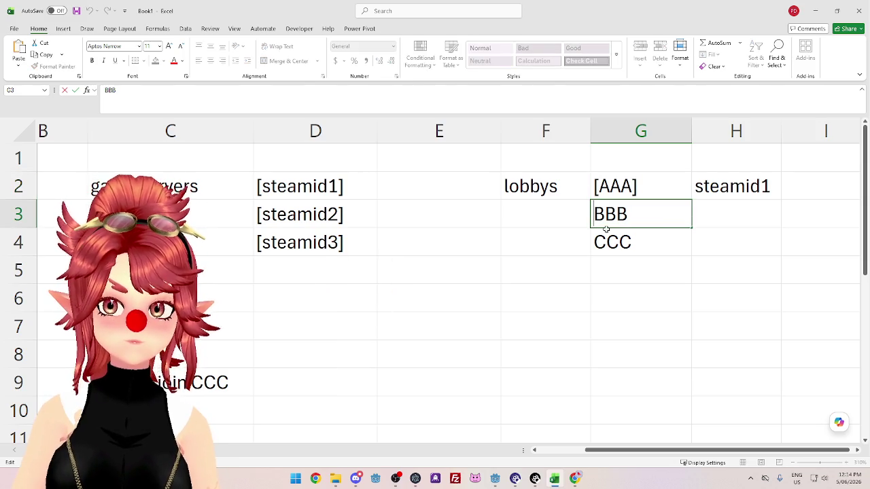
text([)
key(End)
text(])
double_click(592, 246)
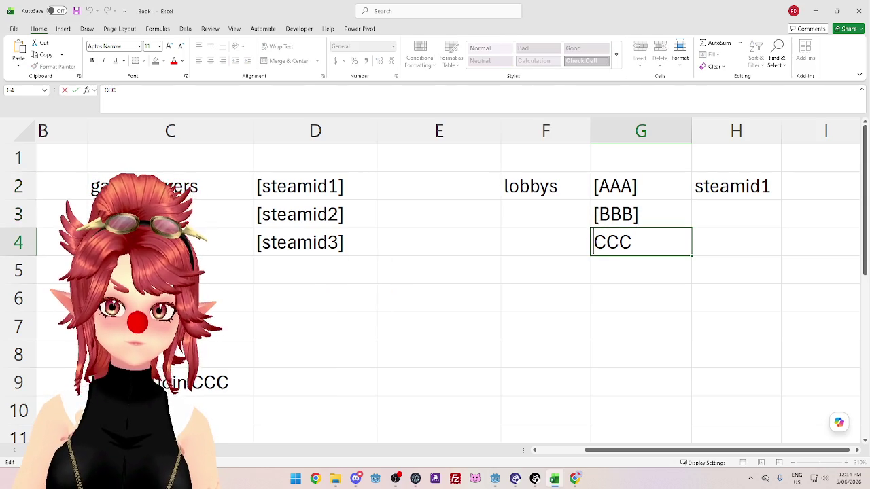
text([)
key(End)
text(])
click(641, 320)
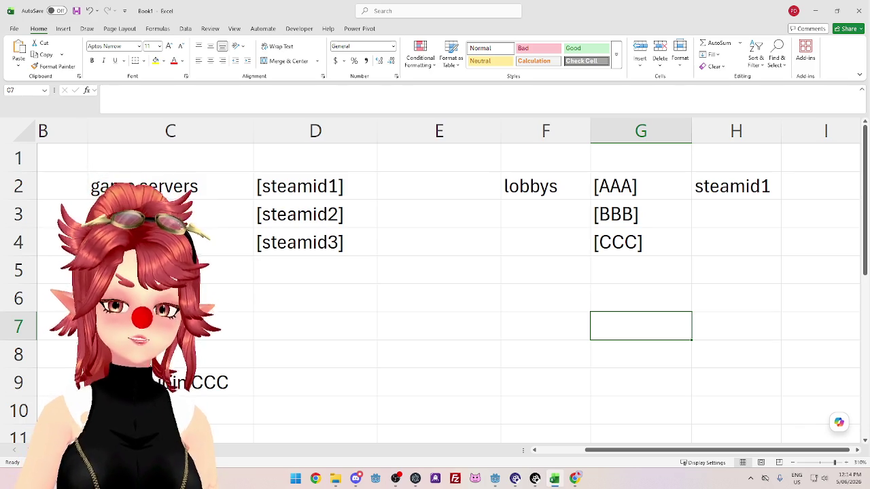
Select the 'I wanna join CCC' note across C9:E9, then return to the [CCC] cell.
click(585, 248)
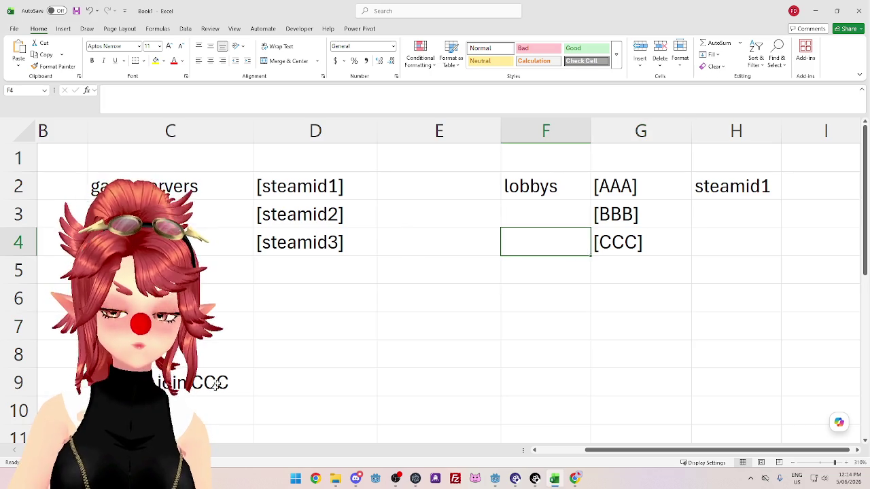
click(182, 382)
click(295, 379)
click(204, 382)
click(320, 377)
click(210, 382)
click(258, 363)
mouse_move(235, 382)
mouse_down()
mouse_move(241, 391)
mouse_move(598, 365)
mouse_move(474, 387)
mouse_up()
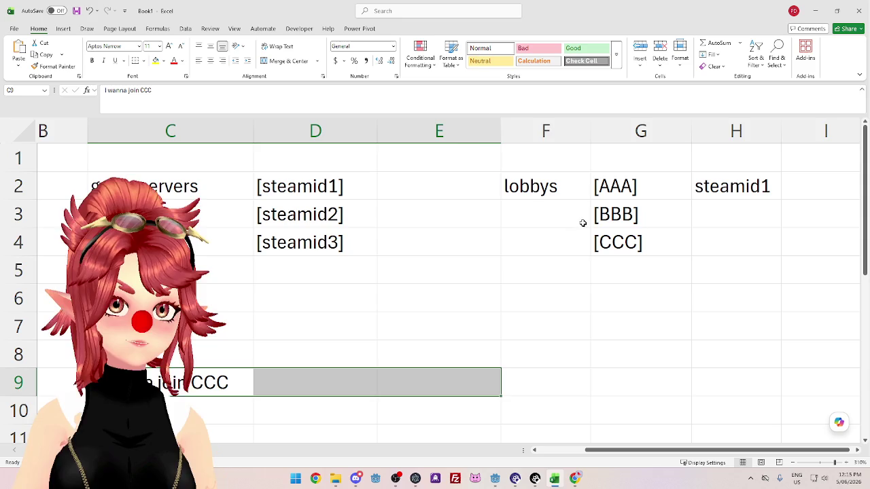
click(560, 277)
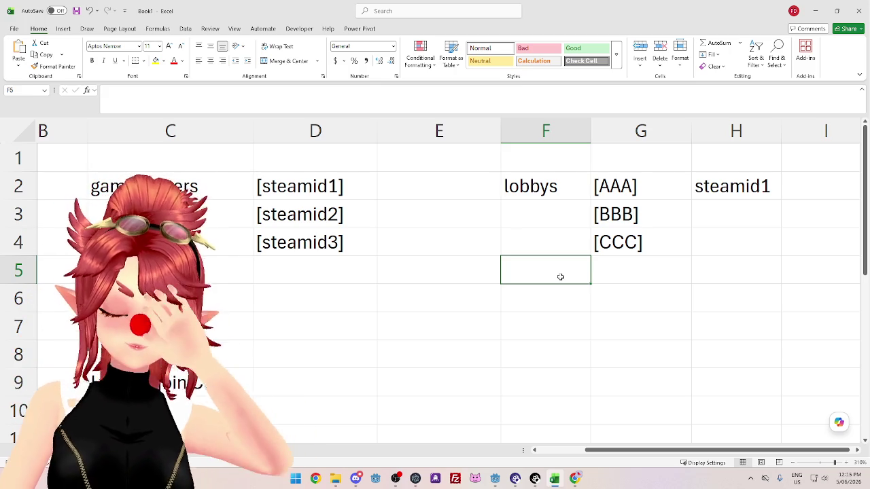
click(618, 282)
key(Up)
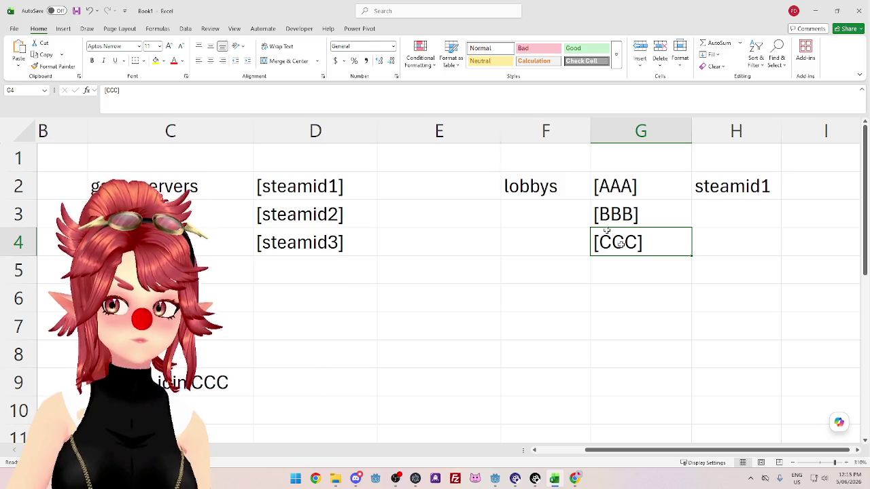
Shift the lobbys block down a row and back to row 2, then return to the Godot editor.
key(Down)
key(Down)
mouse_move(549, 179)
mouse_down()
mouse_move(574, 190)
mouse_move(639, 275)
mouse_up()
click(640, 297)
mouse_move(544, 178)
mouse_down()
mouse_move(651, 249)
mouse_move(650, 259)
mouse_move(628, 266)
mouse_up()
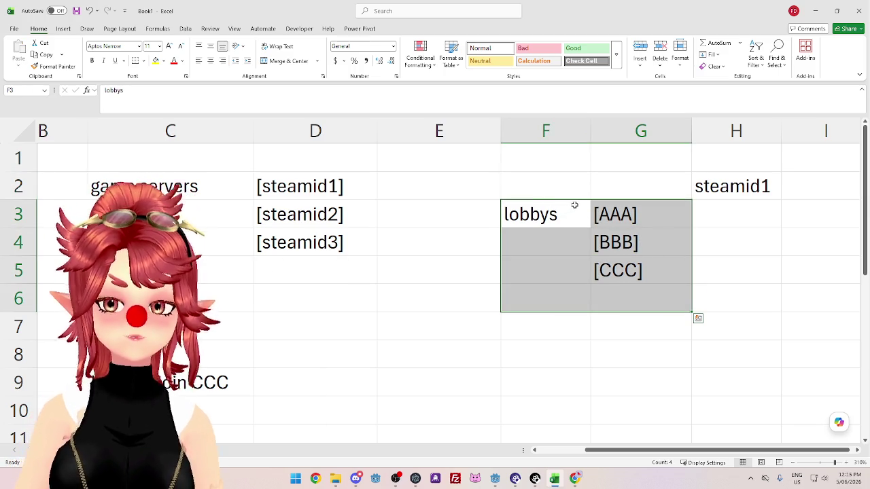
drag(571, 201, 570, 183)
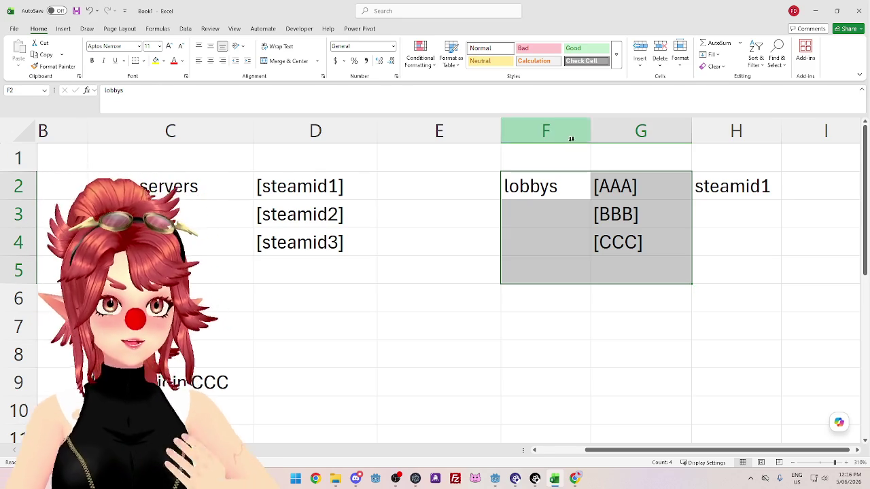
click(508, 343)
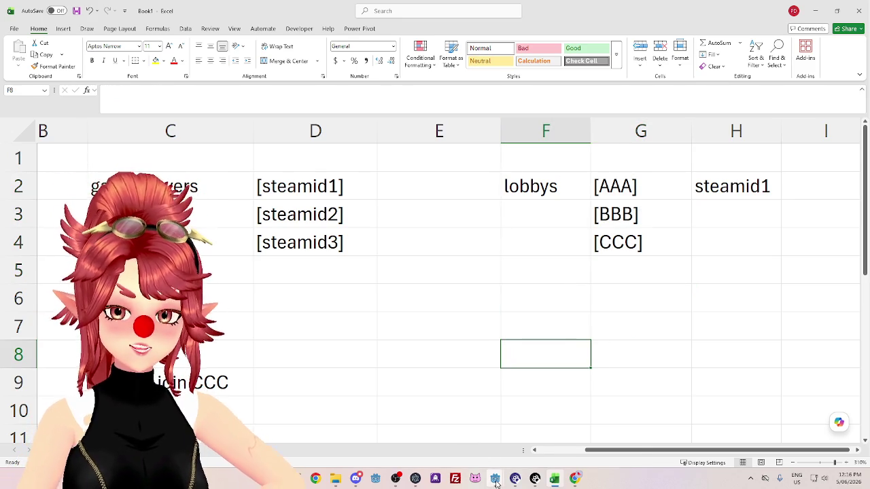
mouse_move(496, 483)
click(478, 416)
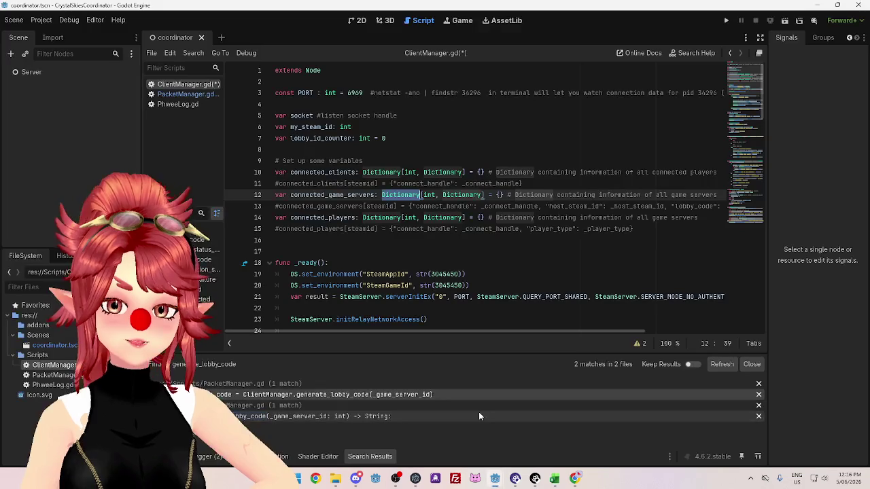
On line 16 of ClientManager.gd, declare var lobbys: Dictionary[String, int] #lobby code.
click(568, 286)
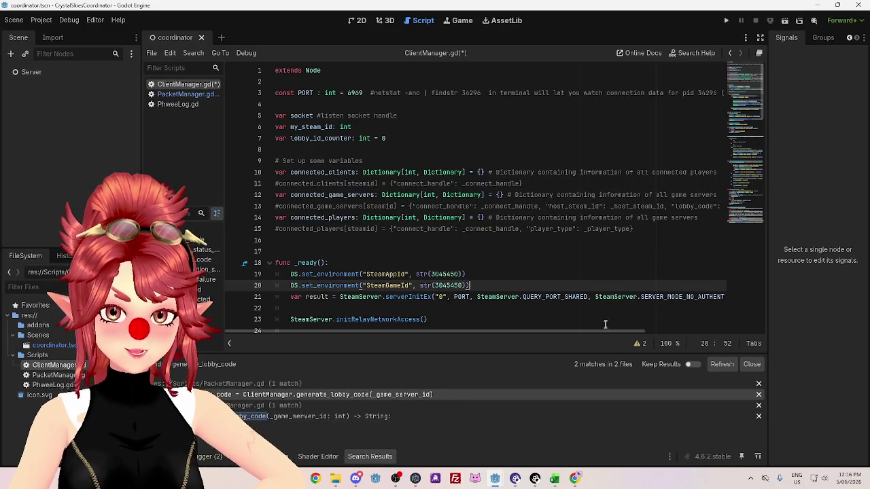
mouse_move(602, 332)
mouse_down()
mouse_move(643, 333)
mouse_move(603, 333)
mouse_up()
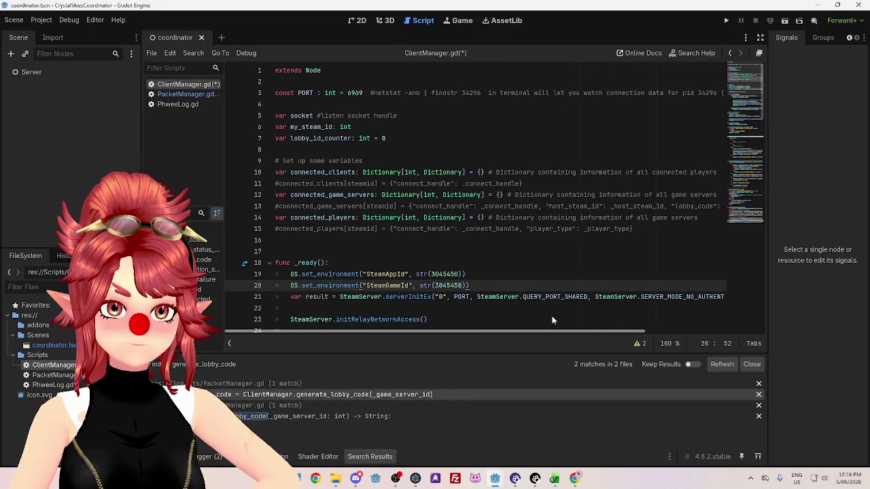
click(320, 241)
text(var )
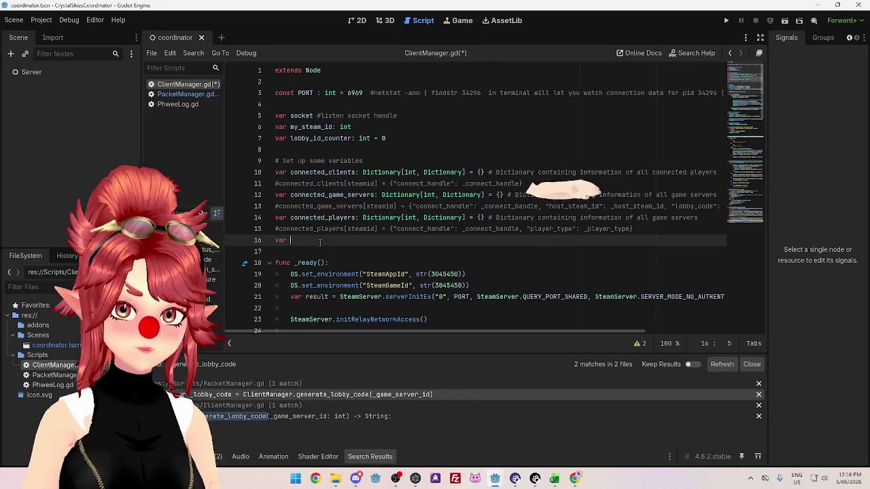
text(lobby)
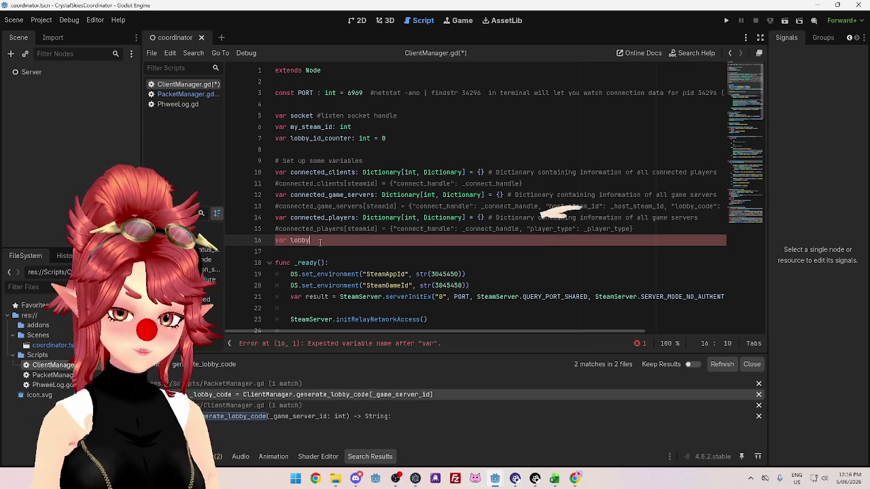
text(s)
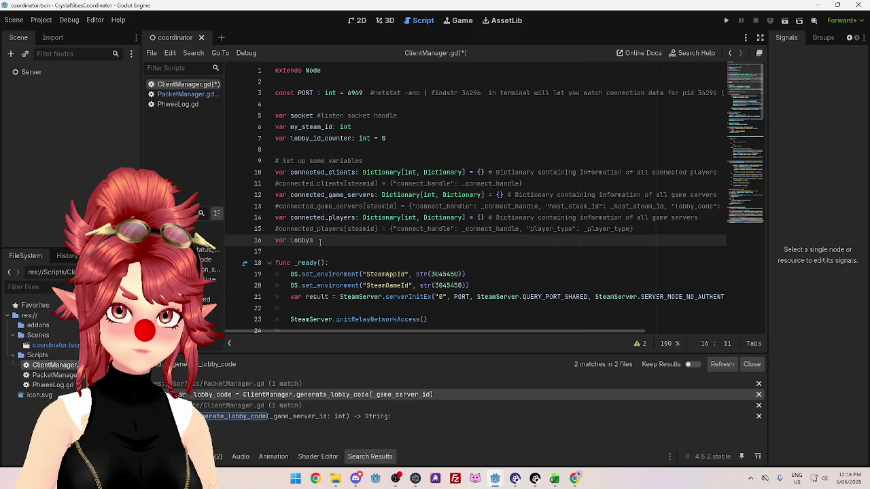
text(: dictionary[])
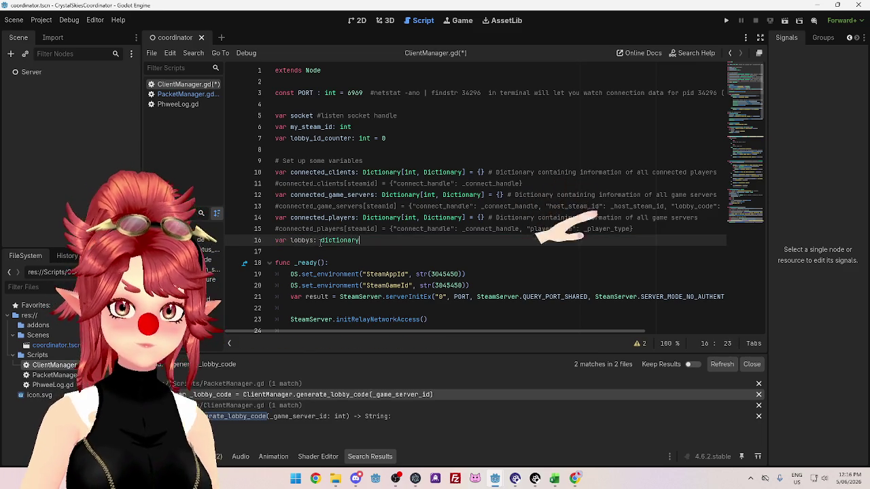
key(Left)
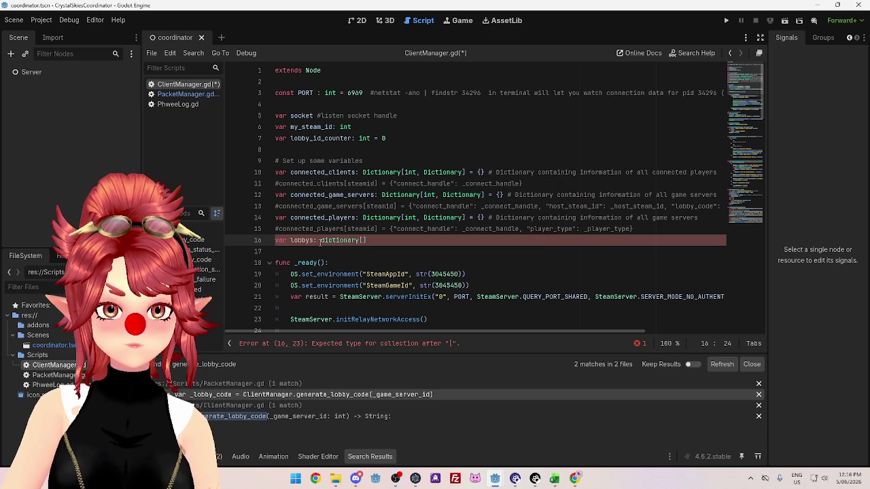
key(Left)
key(Left)
key(Left)
key(BackSpace)
text(D)
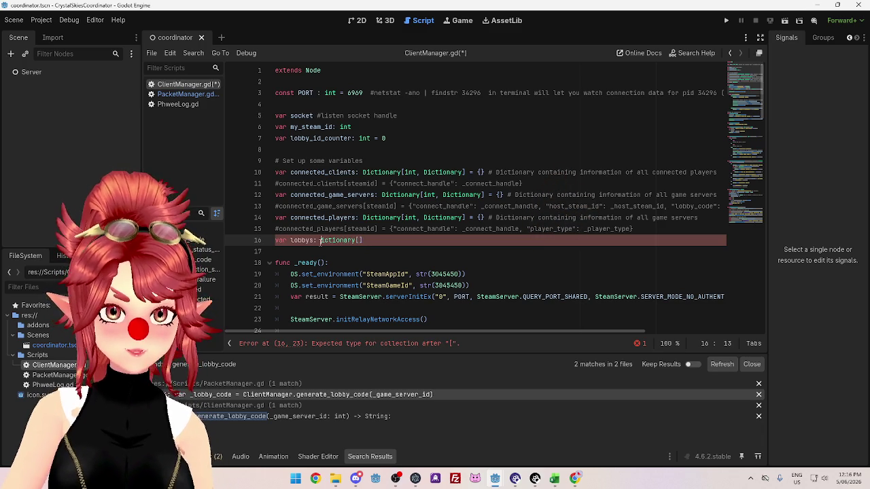
key(Right)
key(Right)
key(Right)
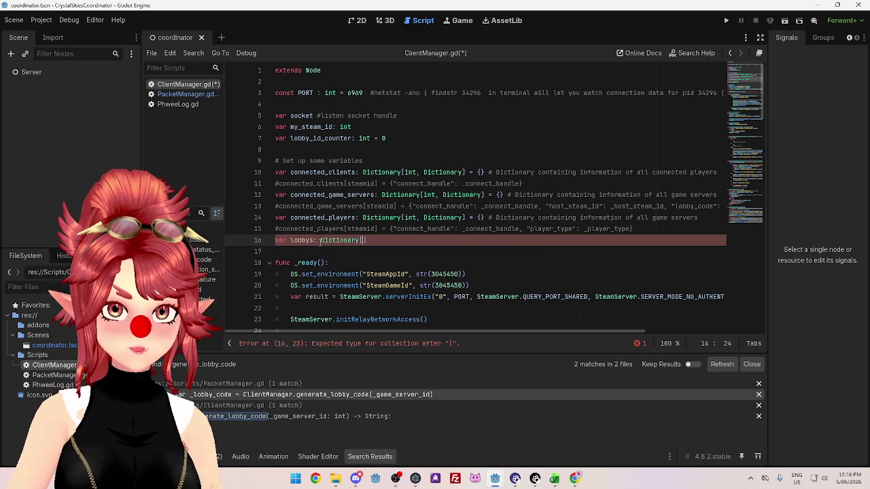
text(String)
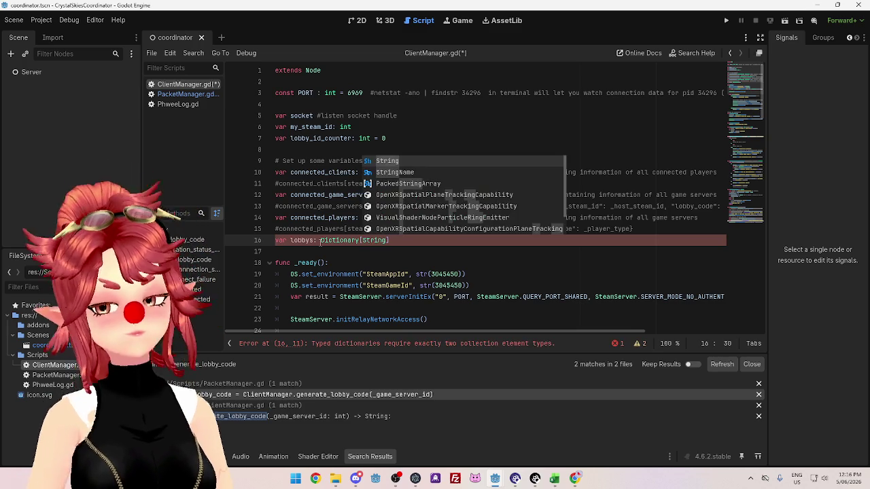
key(Escape)
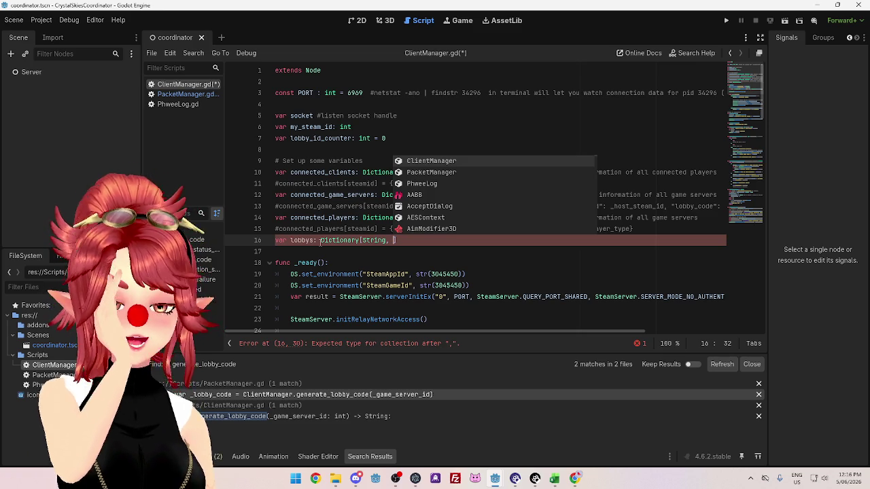
text(int)
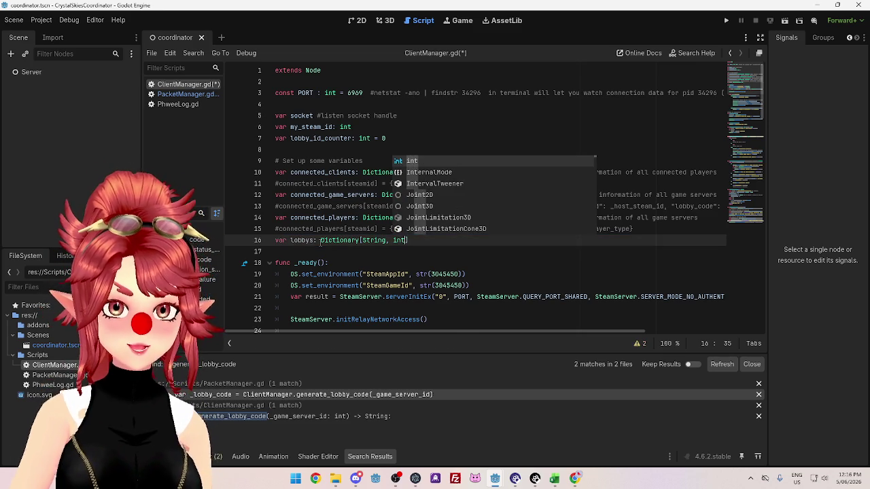
text(] #)
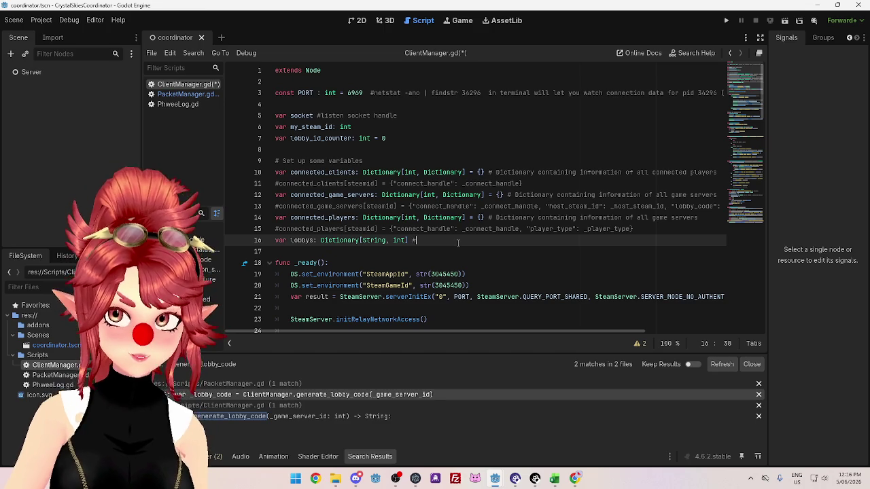
text(lobby code)
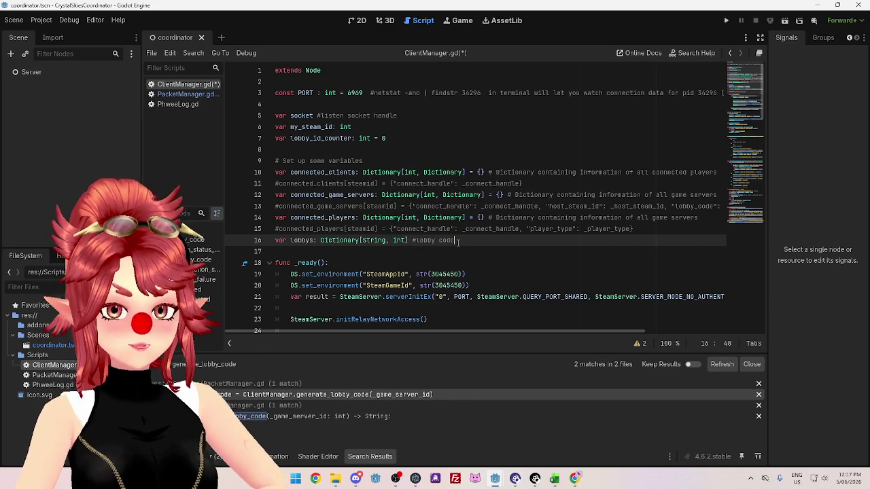
Change the value type from int to Dictionary and replace the #lobby code comment with = {}.
double_click(401, 239)
text(Dictionary)
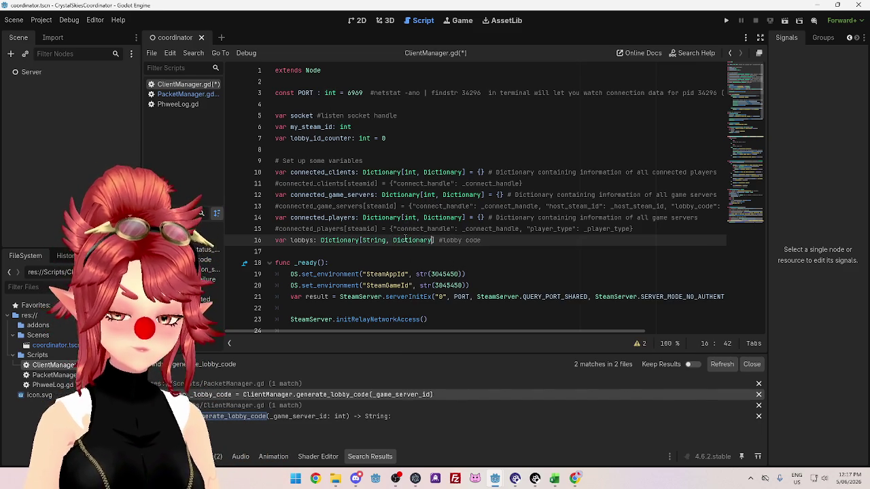
drag(482, 241, 438, 241)
text(=)
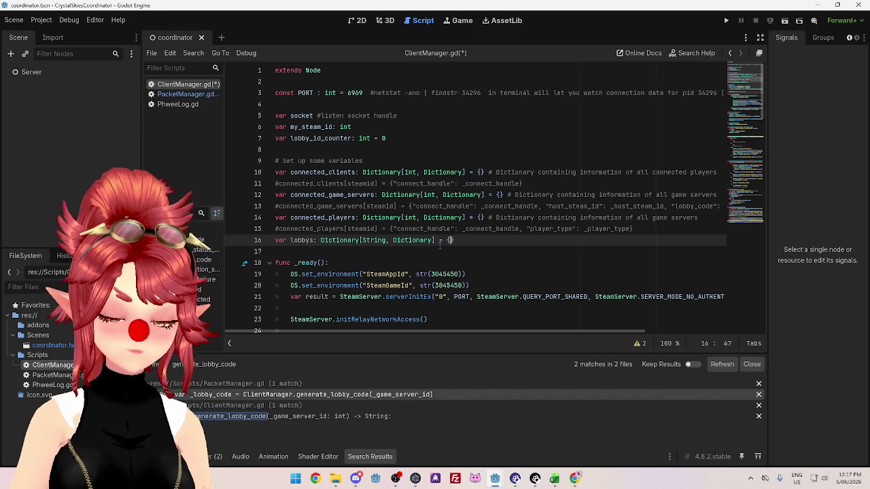
key(Down)
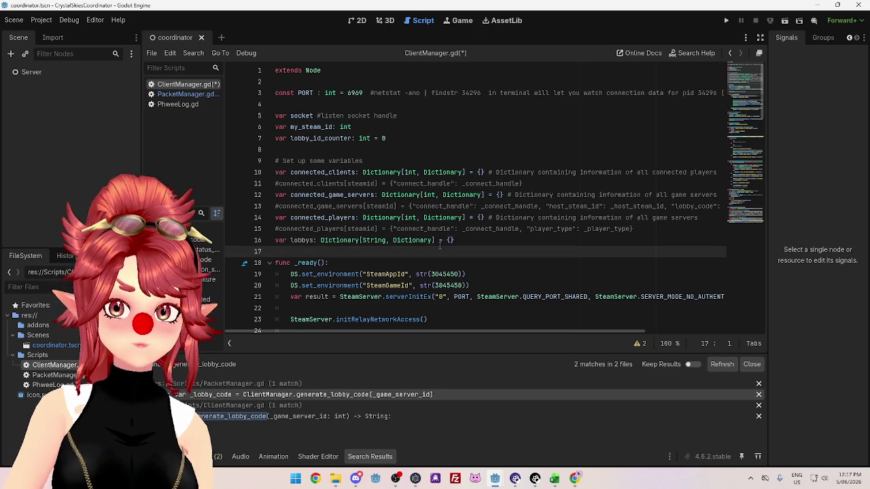
key(Up)
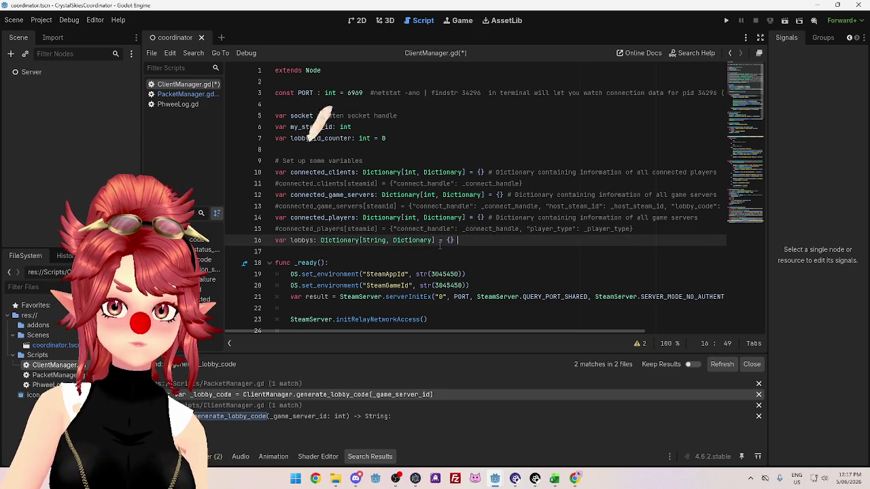
Add the comment #{server_steam_id, status, number of players} to the end of line 16.
text(#)
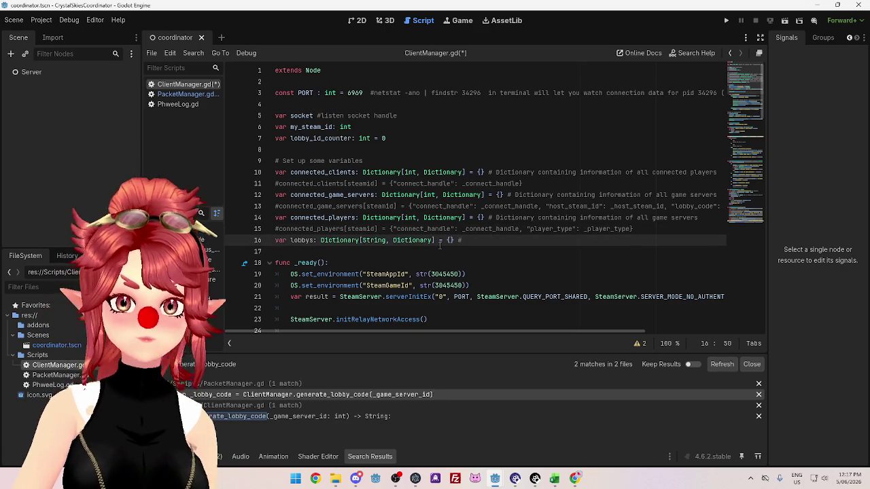
text({})
key(BackSpace)
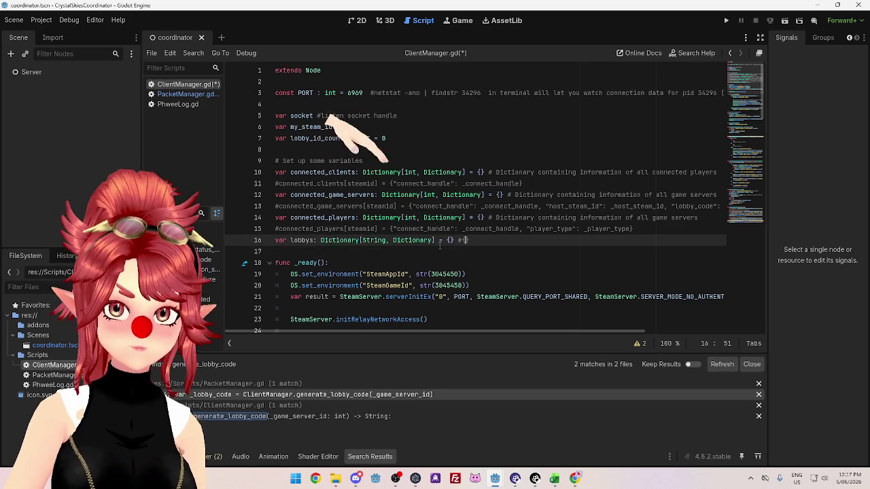
text(Steam_id)
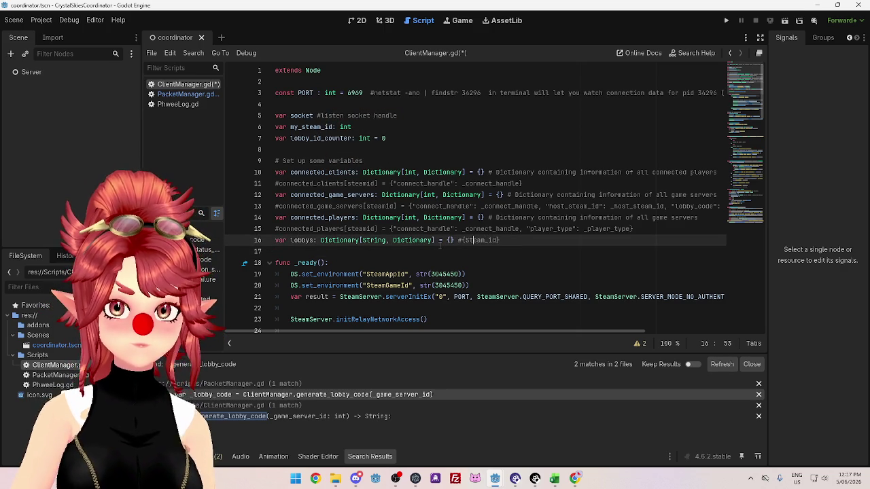
key(BackSpace)
text(server_s)
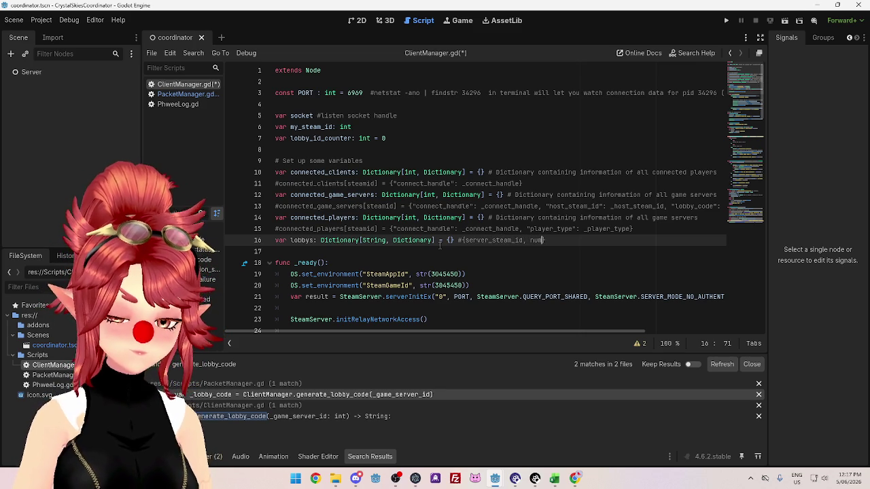
text(mber of players)
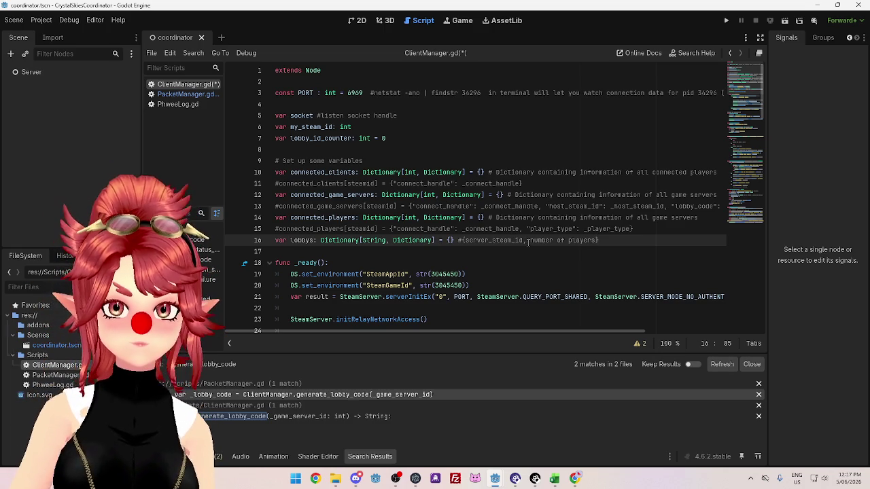
text( status )
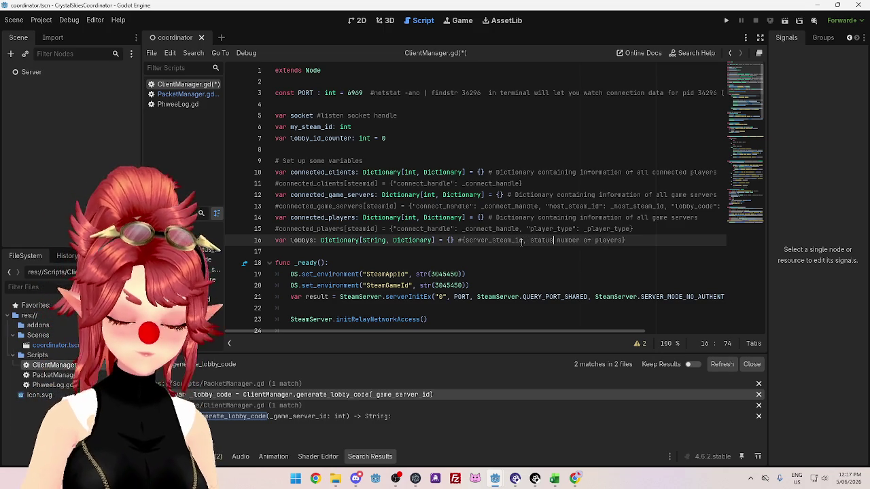
text(,)
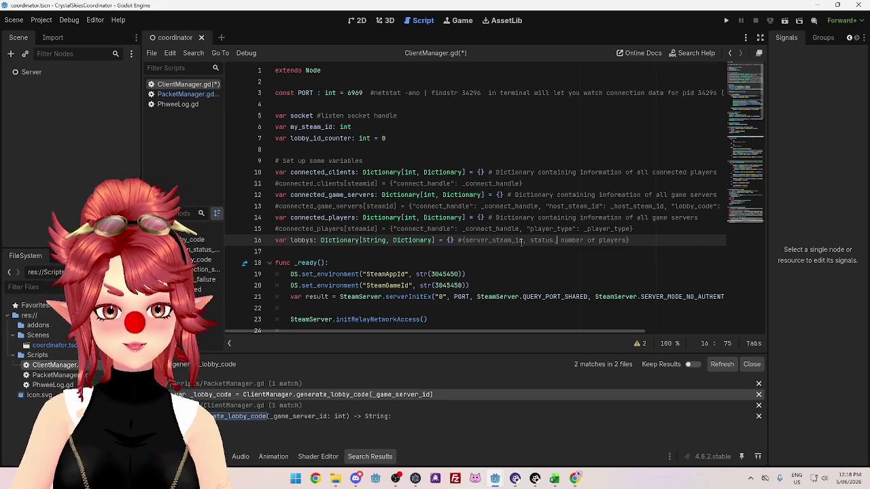
key(End)
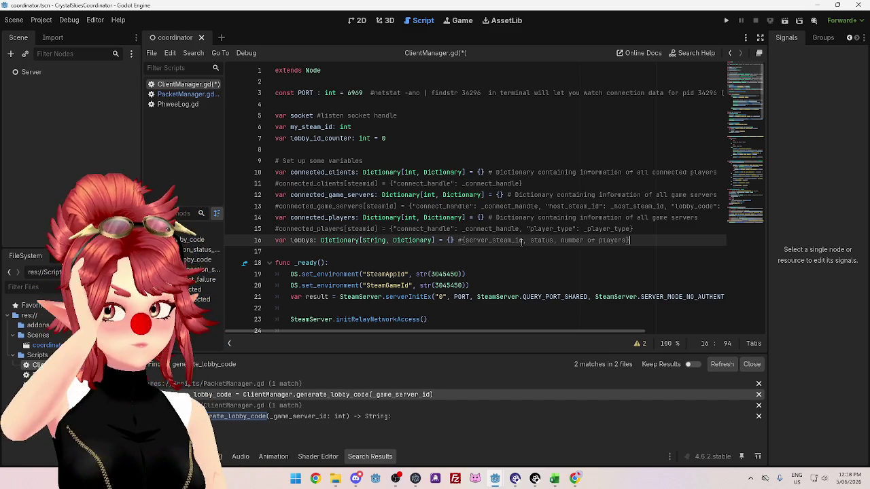
scroll(521, 243, down, 1)
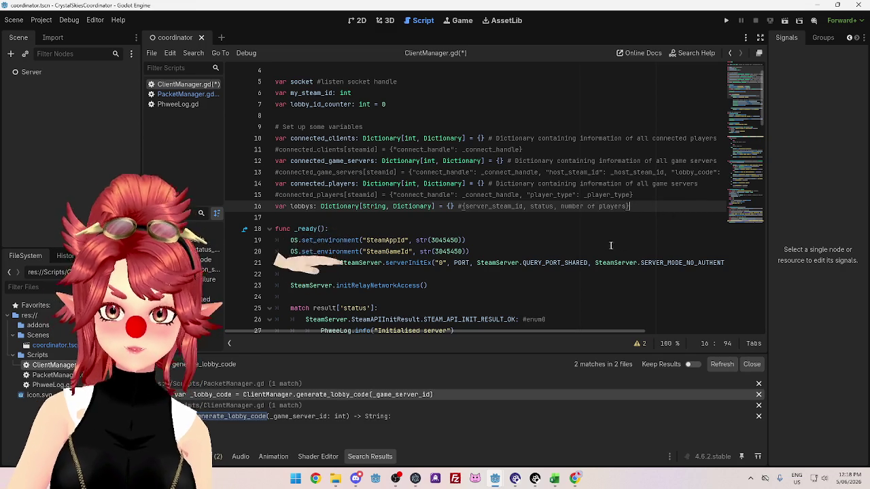
click(605, 217)
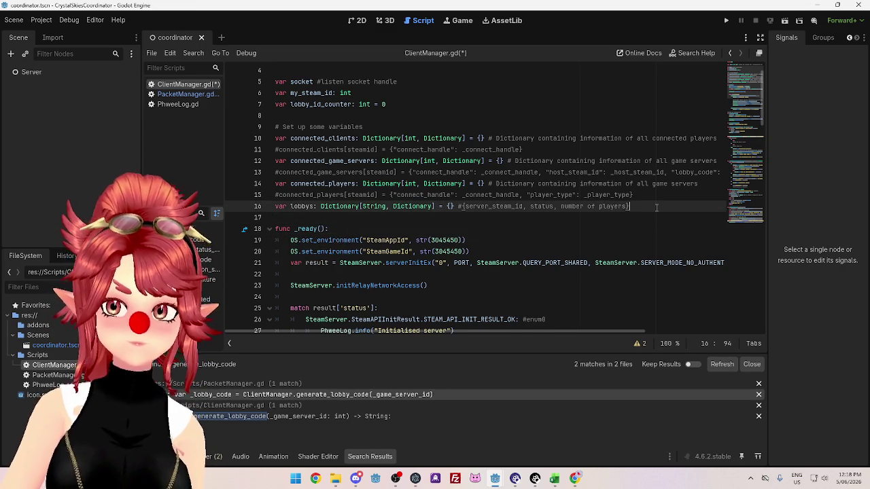
Insert blank lines below the lobbys declaration and scroll through ClientManager.gd.
key(Return)
key(Up)
scroll(513, 244, down, 1)
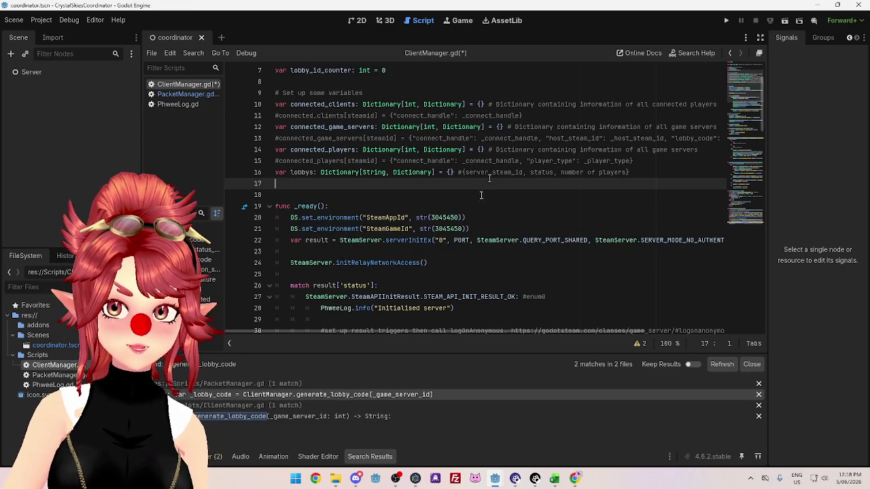
scroll(407, 203, down, 1)
scroll(328, 221, up, 2)
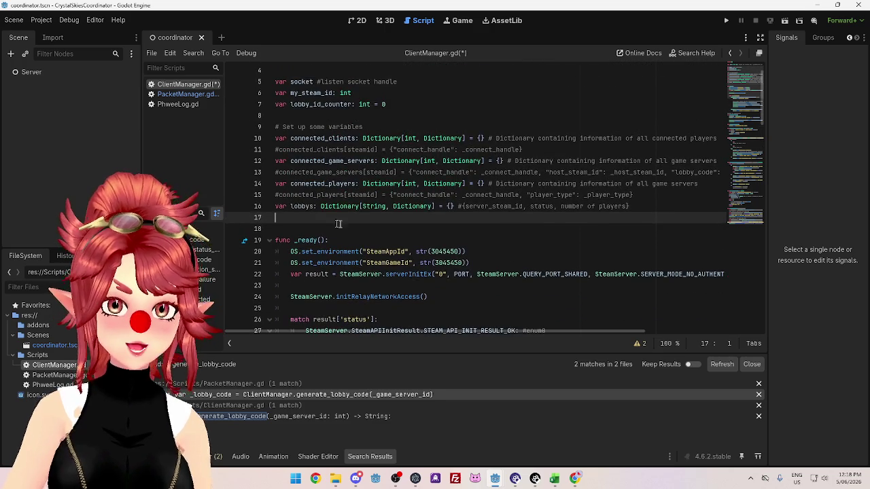
scroll(453, 219, down, 15)
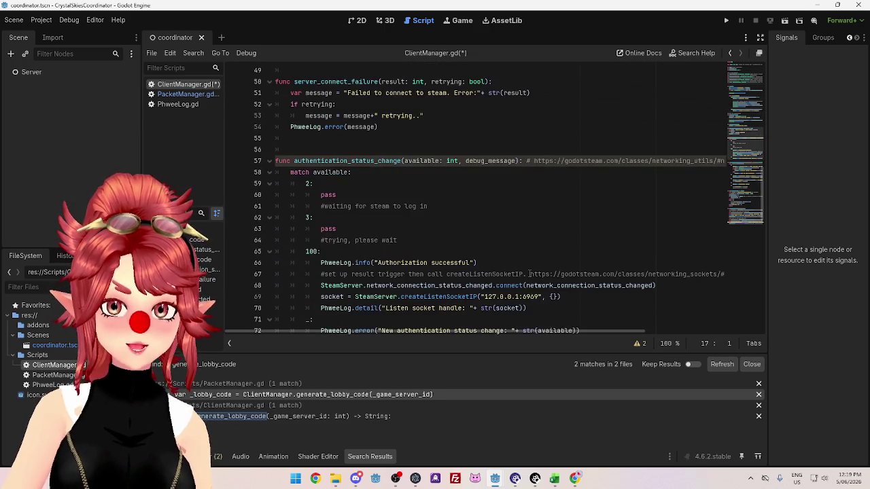
scroll(529, 273, down, 14)
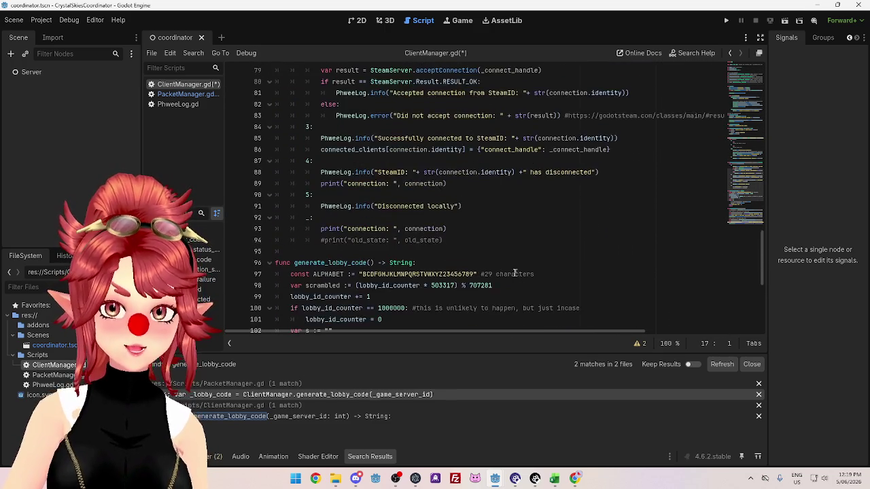
scroll(508, 273, down, 3)
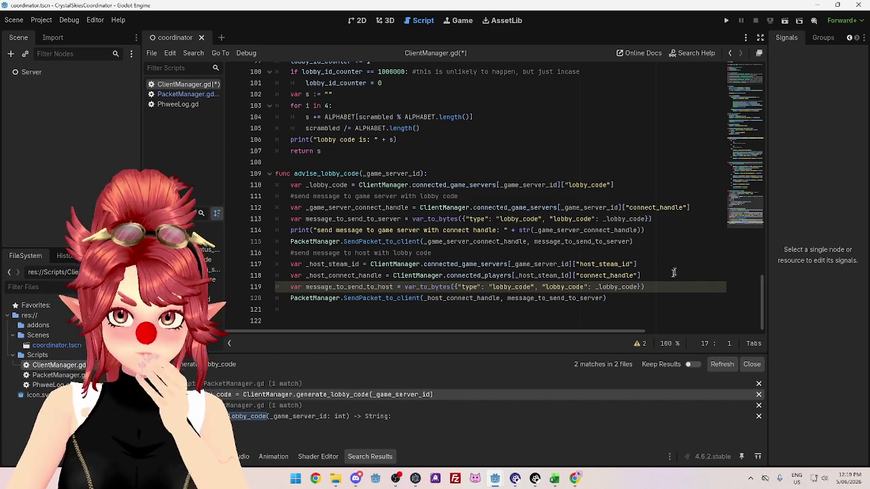
scroll(449, 236, up, 10)
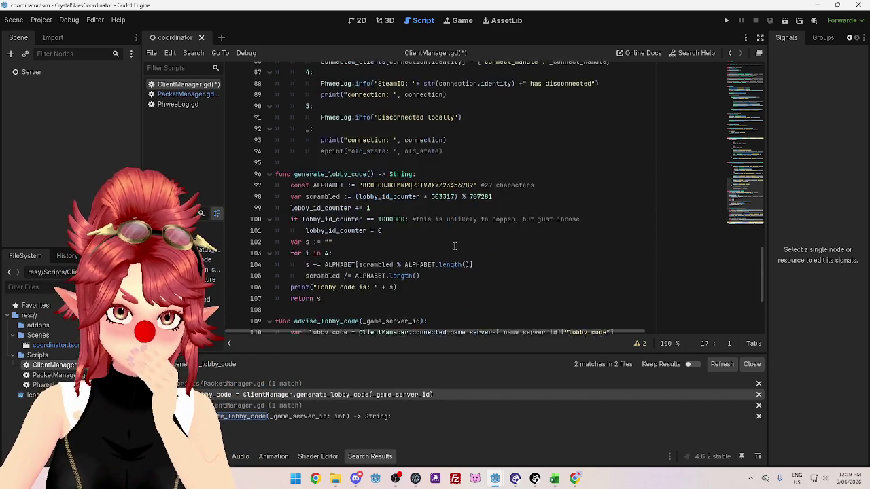
scroll(456, 246, up, 10)
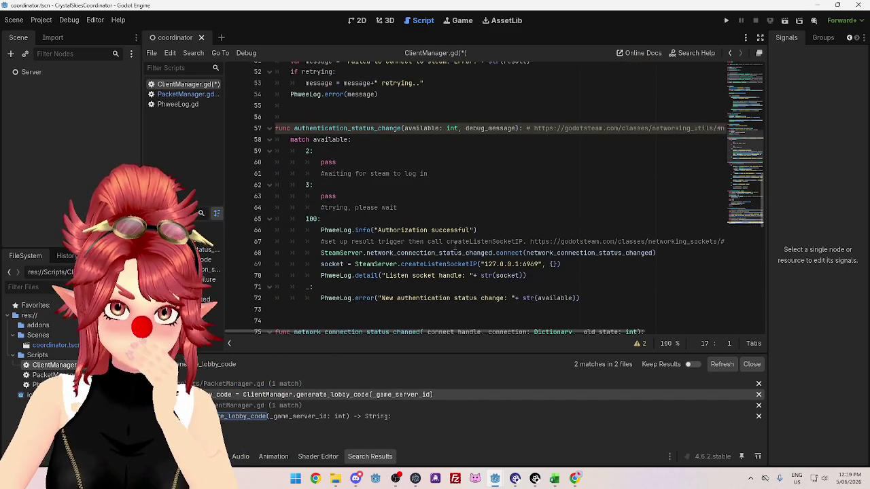
scroll(430, 242, up, 8)
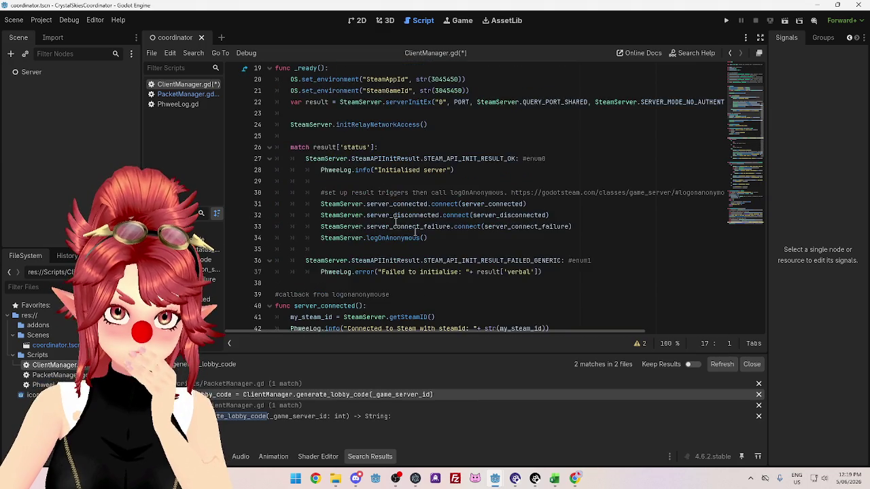
In PacketManager.gd, review the host_steam_id and lobby_code entries merged on line 26.
click(183, 93)
scroll(525, 230, down, 5)
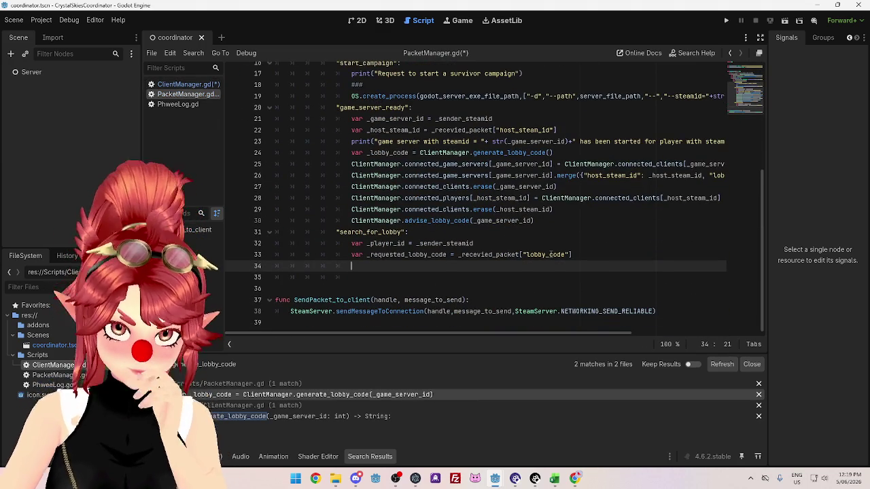
scroll(550, 254, up, 1)
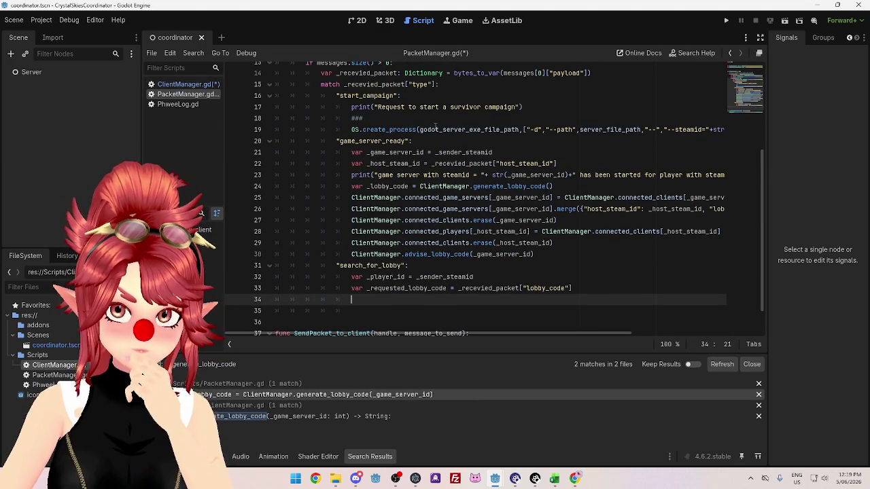
click(439, 186)
drag(576, 186, 390, 187)
mouse_move(601, 332)
mouse_down()
mouse_move(695, 330)
mouse_move(639, 328)
mouse_move(654, 328)
mouse_up()
drag(521, 208, 633, 208)
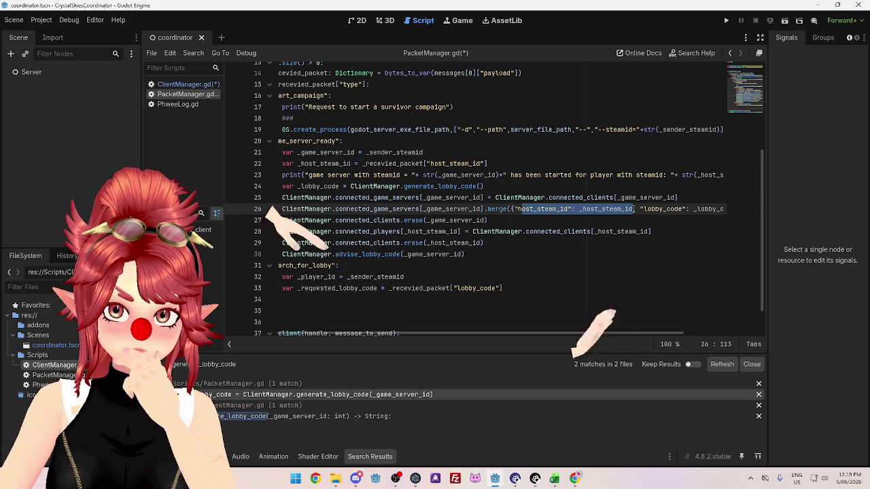
key(Right)
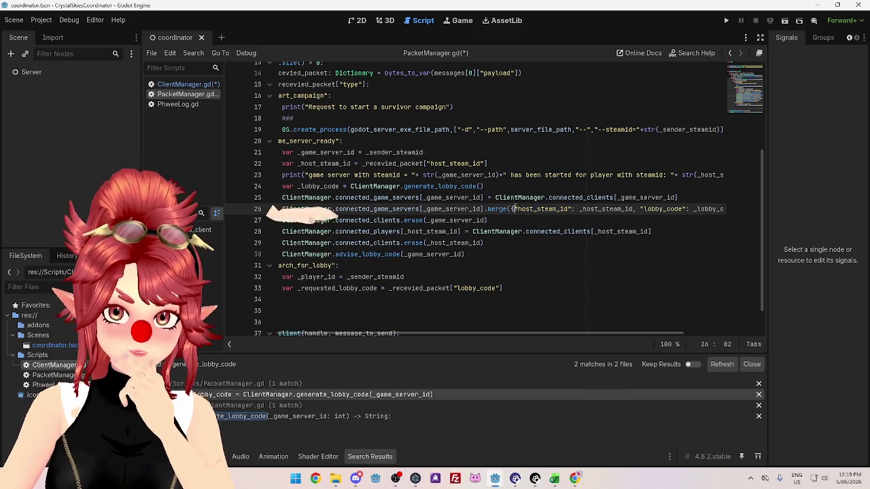
drag(515, 208, 633, 208)
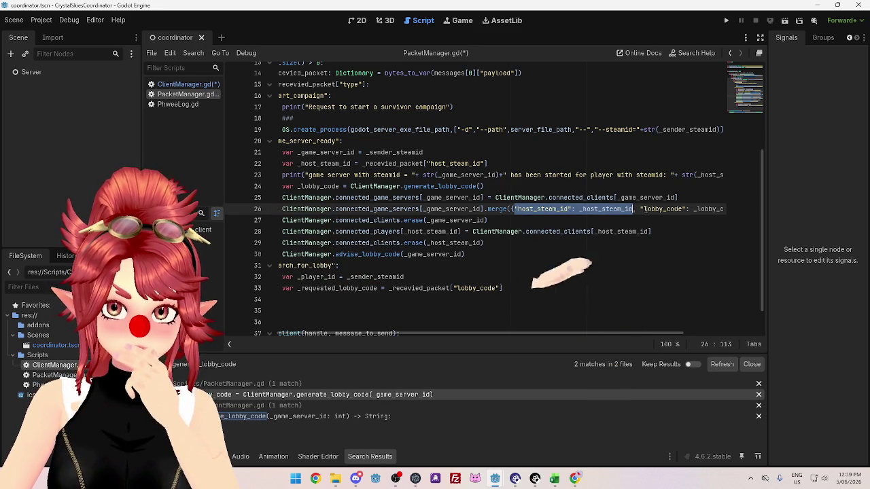
scroll(584, 331, right, 3)
drag(711, 211, 611, 210)
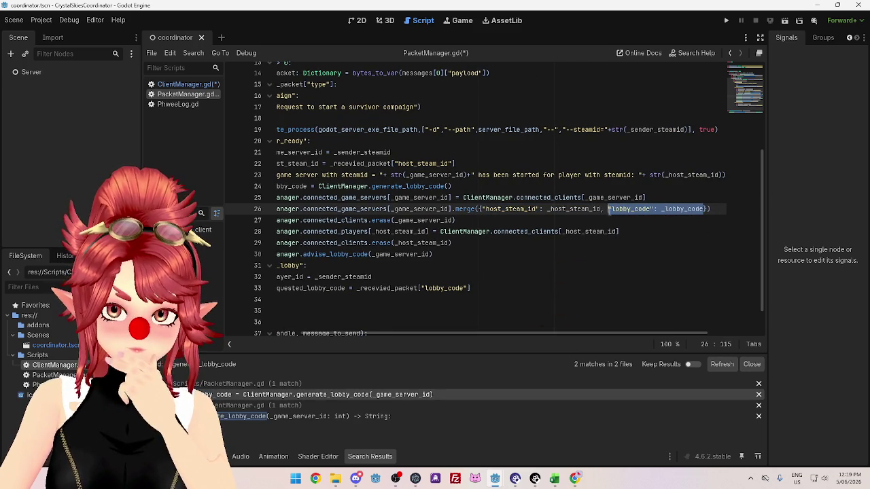
click(615, 241)
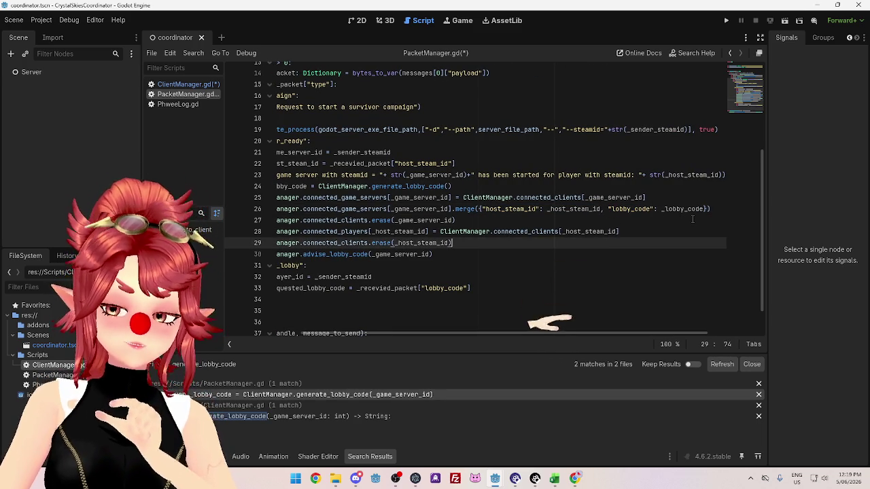
Back in Excel, move the lobbys block from F1:H4 one column right to G1:I4.
click(554, 479)
click(431, 238)
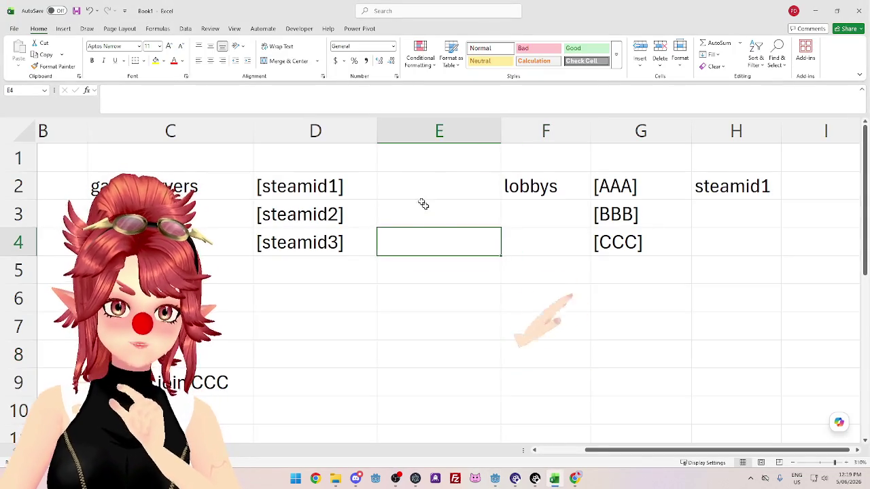
click(421, 193)
mouse_move(547, 161)
mouse_down()
mouse_move(724, 271)
mouse_move(718, 249)
mouse_move(766, 258)
mouse_move(809, 247)
mouse_up()
click(686, 292)
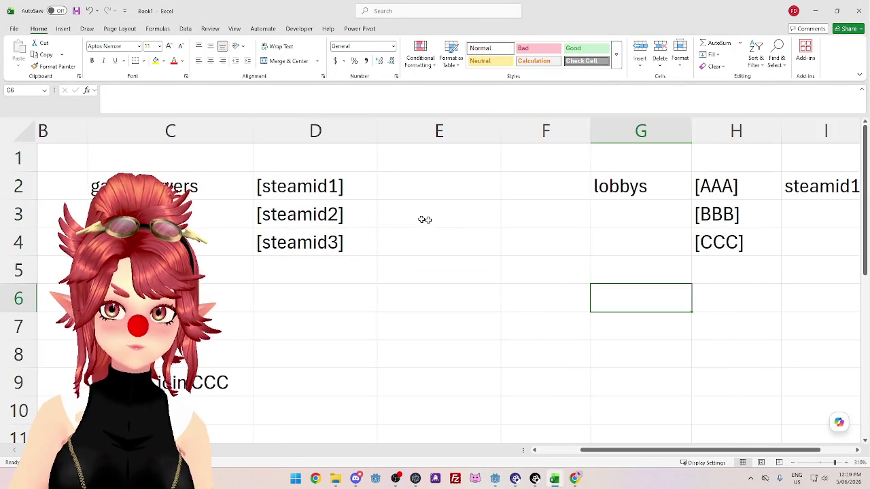
Fill column E with the heading lobby_code and the codes AAA, BBB, CCC in E2:E4.
click(445, 222)
click(411, 177)
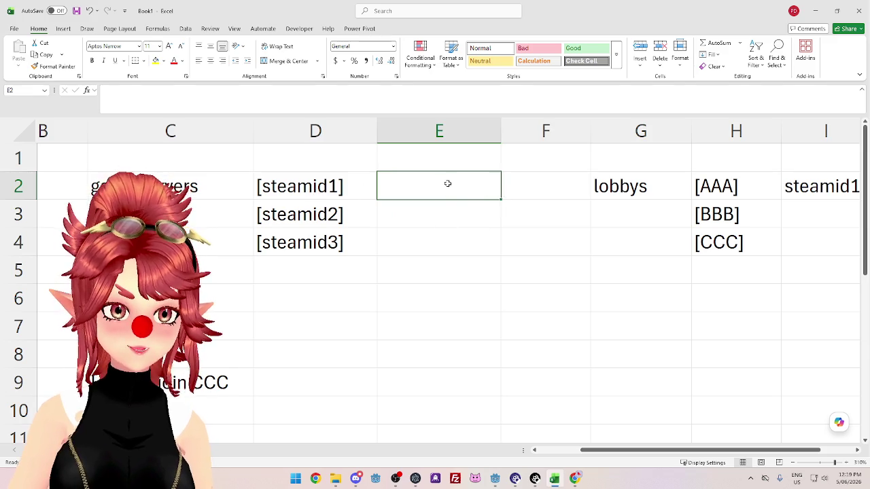
click(441, 161)
text(lobby_c)
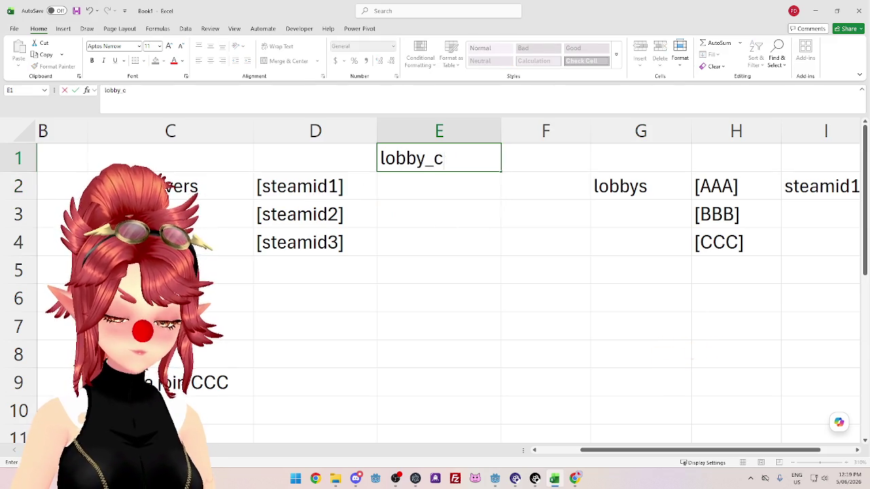
text(ode)
key(Return)
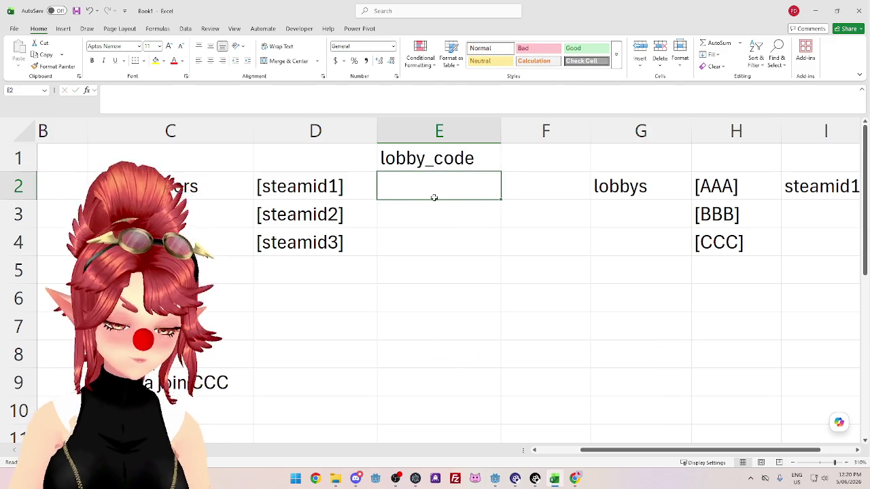
text(AAA)
key(Return)
text(BBB)
key(Return)
text(CXC)
key(BackSpace)
key(BackSpace)
text(CC)
key(Return)
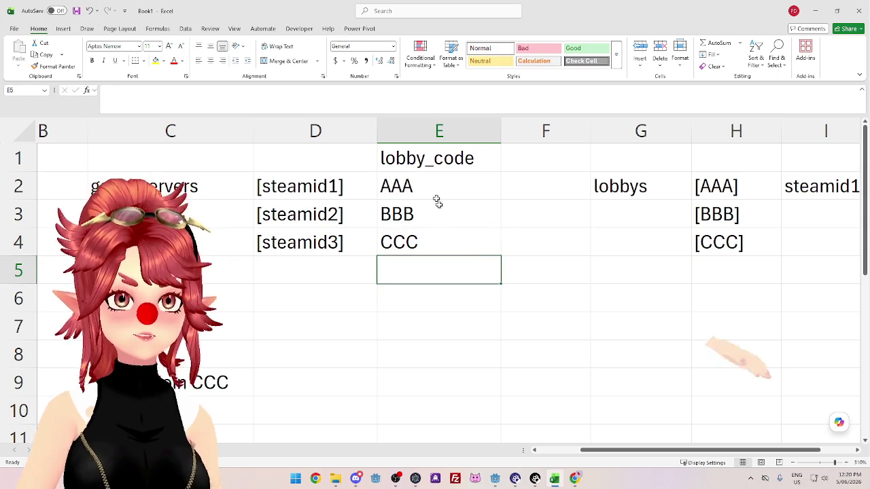
click(543, 350)
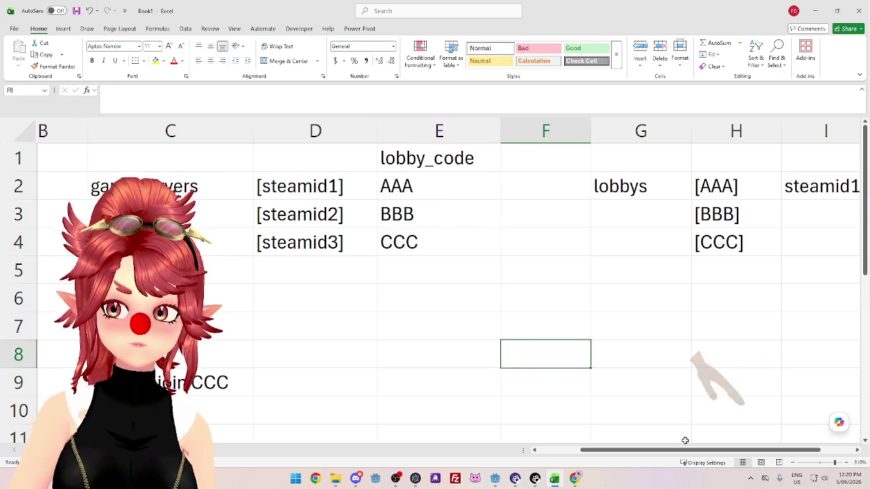
mouse_move(679, 450)
mouse_down()
mouse_move(703, 462)
mouse_move(669, 462)
mouse_up()
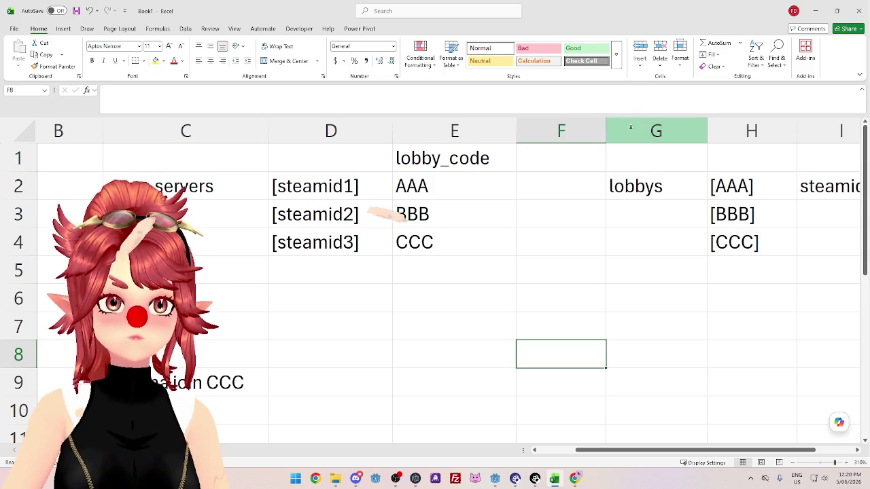
click(618, 246)
mouse_move(614, 450)
mouse_down()
mouse_move(629, 445)
mouse_move(579, 425)
mouse_move(682, 439)
mouse_move(556, 410)
mouse_move(613, 431)
mouse_move(820, 432)
mouse_move(813, 442)
mouse_up()
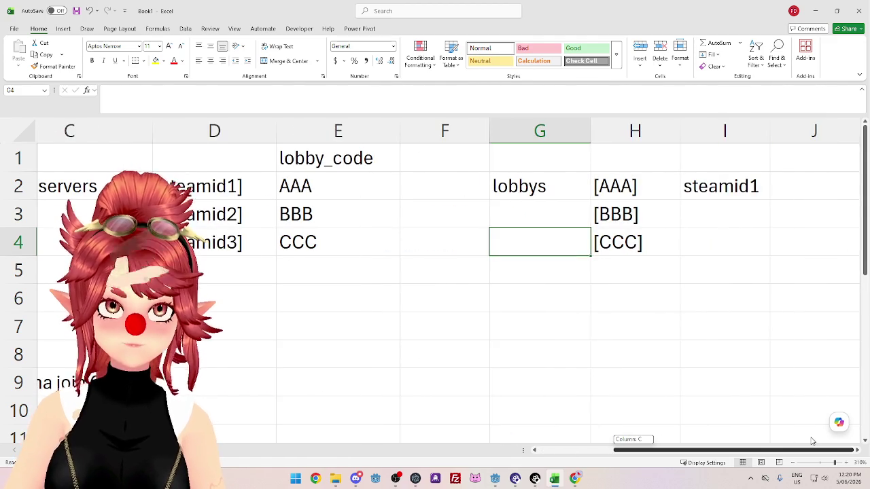
mouse_move(687, 422)
mouse_down()
mouse_move(563, 425)
mouse_move(699, 427)
mouse_move(548, 425)
mouse_move(700, 435)
mouse_up()
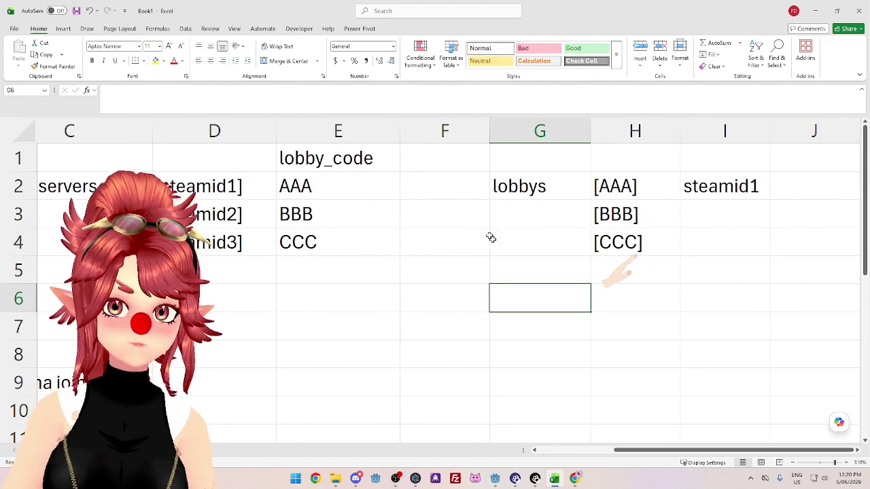
click(547, 218)
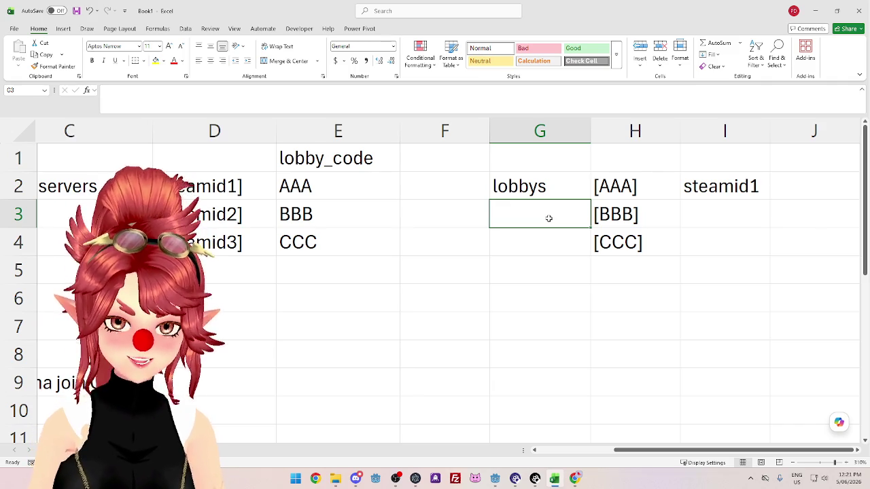
click(453, 188)
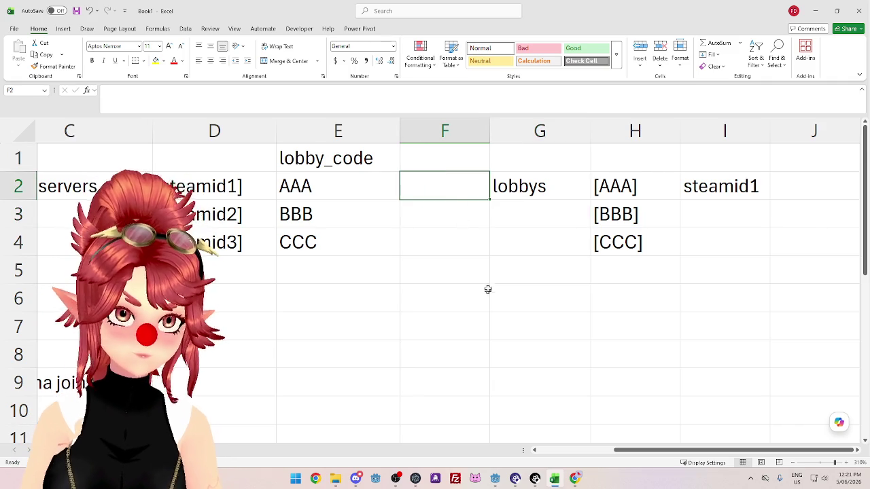
mouse_move(628, 450)
mouse_down()
mouse_move(553, 449)
mouse_move(669, 441)
mouse_move(468, 435)
mouse_move(670, 423)
mouse_move(514, 429)
mouse_up()
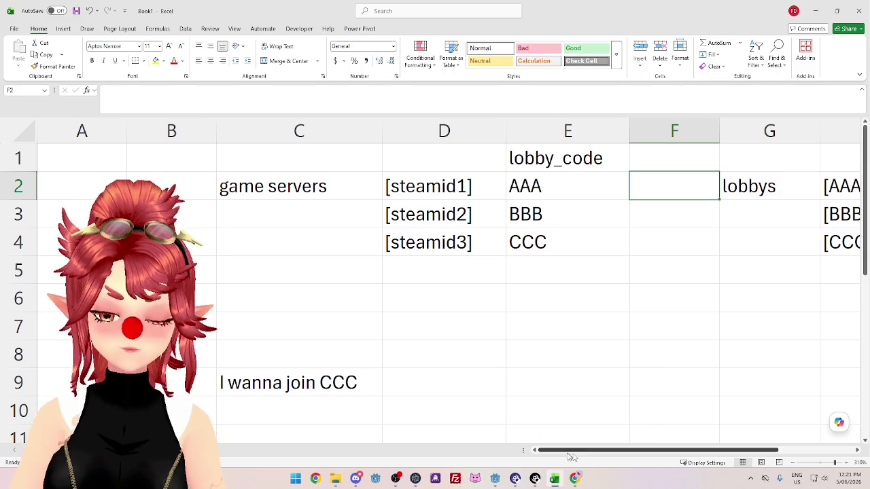
mouse_move(600, 449)
mouse_down()
mouse_move(674, 445)
mouse_move(598, 438)
mouse_move(675, 430)
mouse_move(532, 418)
mouse_move(689, 415)
mouse_move(609, 428)
mouse_move(670, 421)
mouse_move(695, 430)
mouse_move(563, 424)
mouse_move(573, 421)
mouse_move(683, 425)
mouse_move(599, 431)
mouse_move(694, 437)
mouse_move(560, 434)
mouse_up()
mouse_move(494, 478)
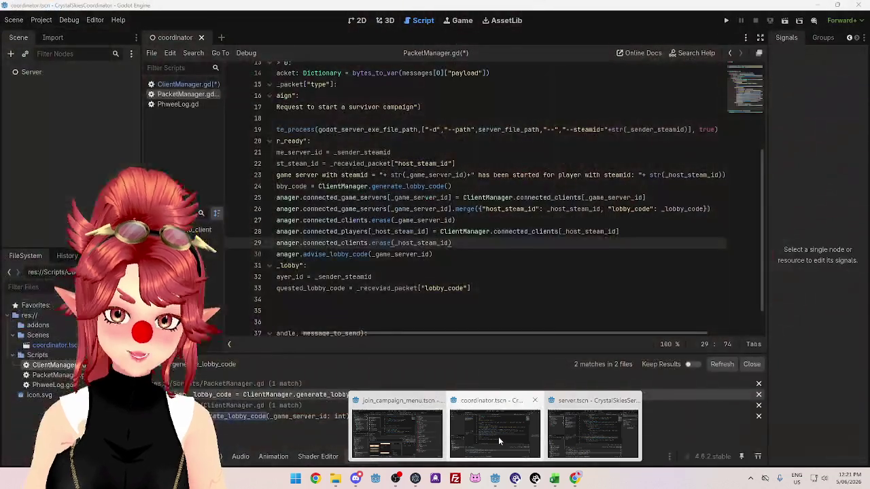
Insert line 27 in PacketManager.gd reading ClientManager.lobbys[_lobby_code] = above the erase call.
click(498, 436)
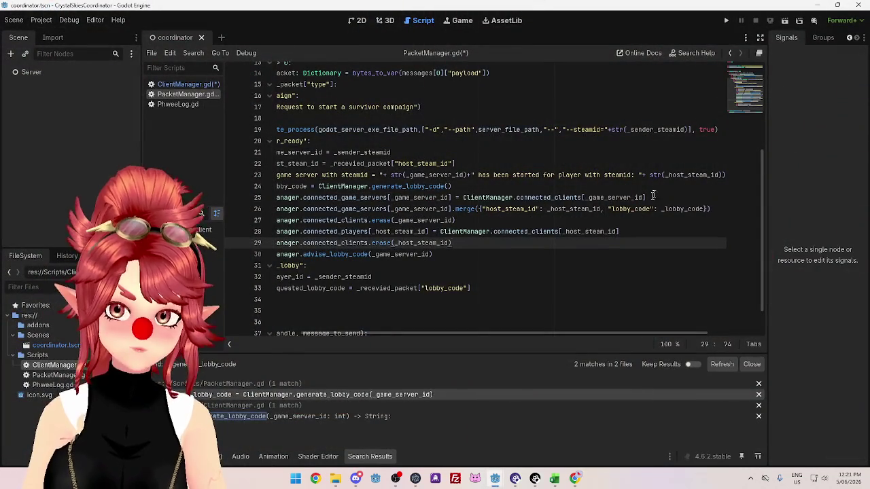
scroll(464, 333, left, 5)
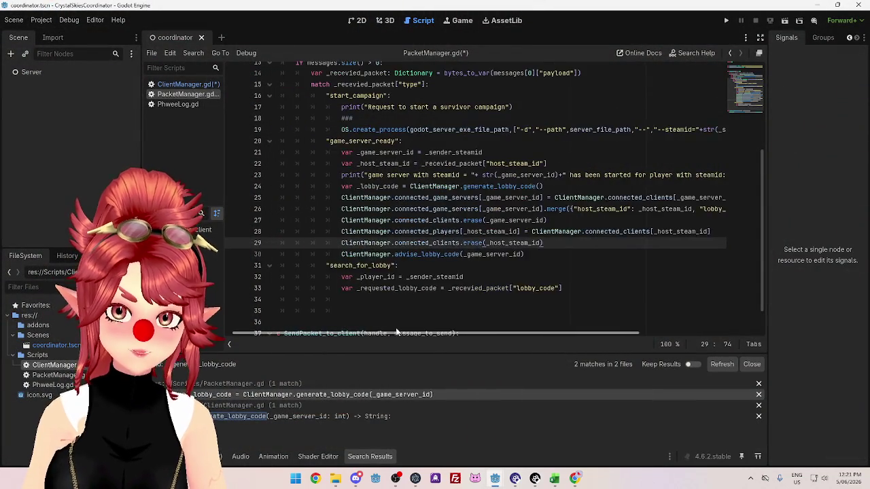
click(351, 220)
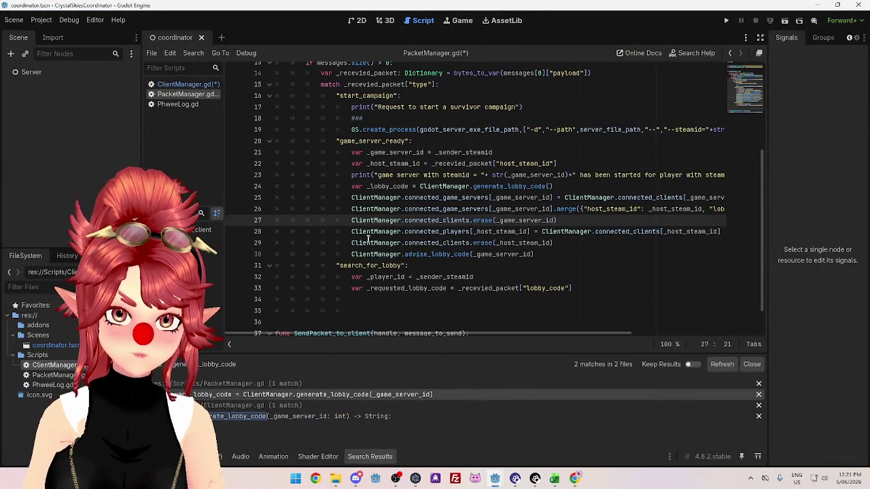
key(ctrl+shift+Return)
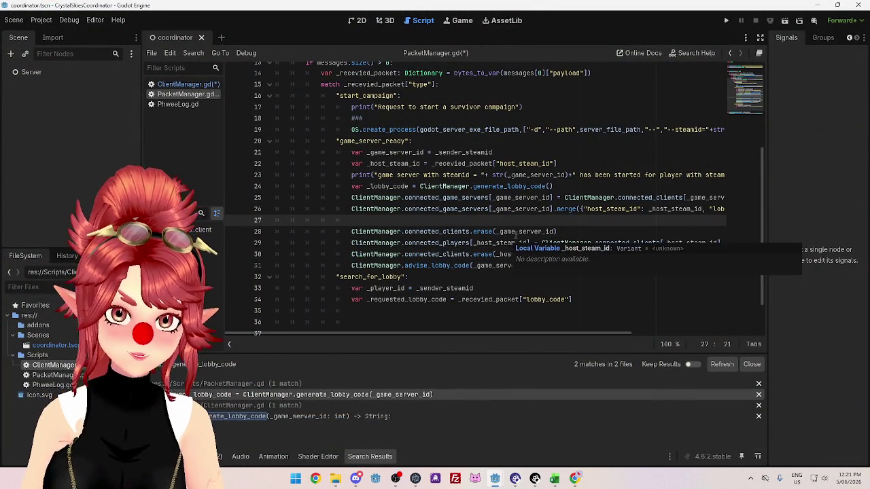
text(Clien)
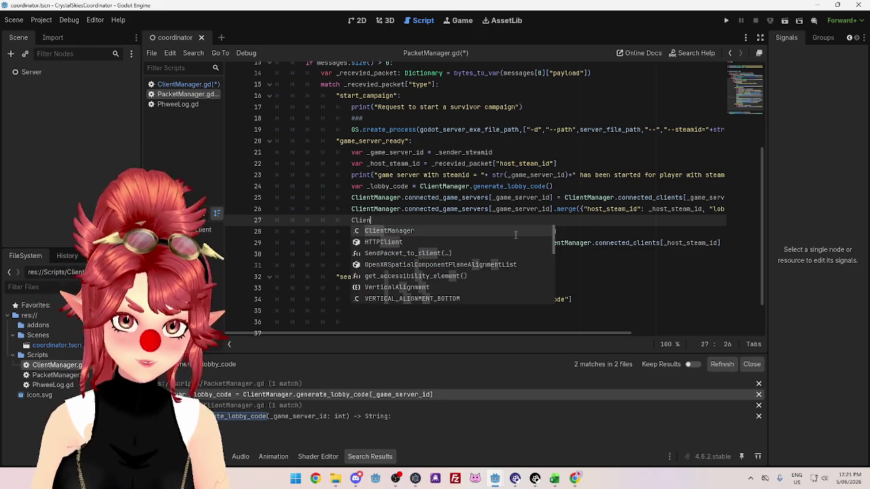
key(Return)
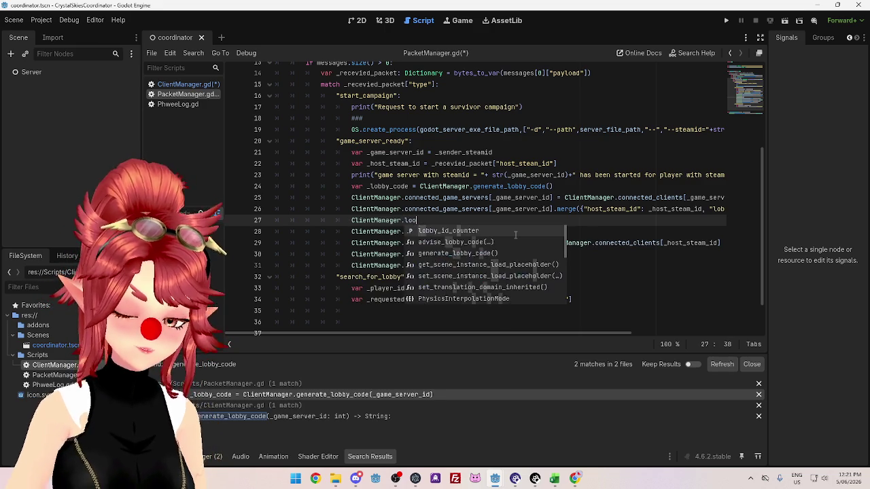
text(bby)
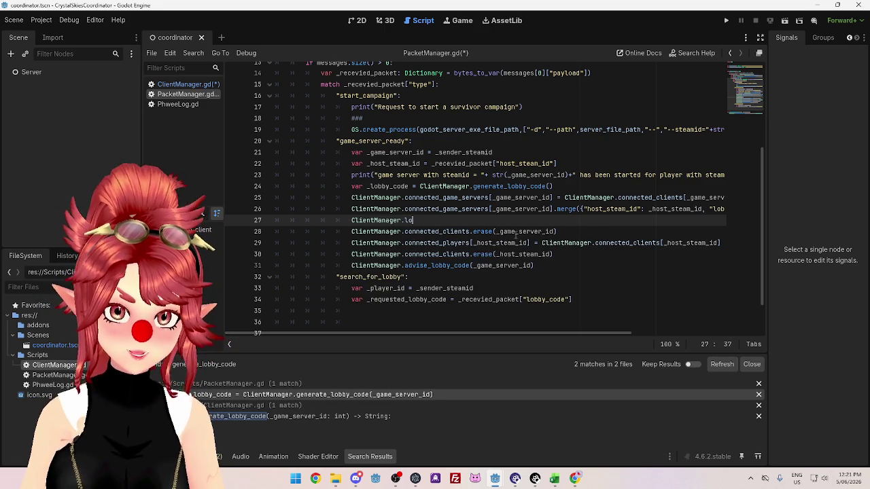
text(bys)
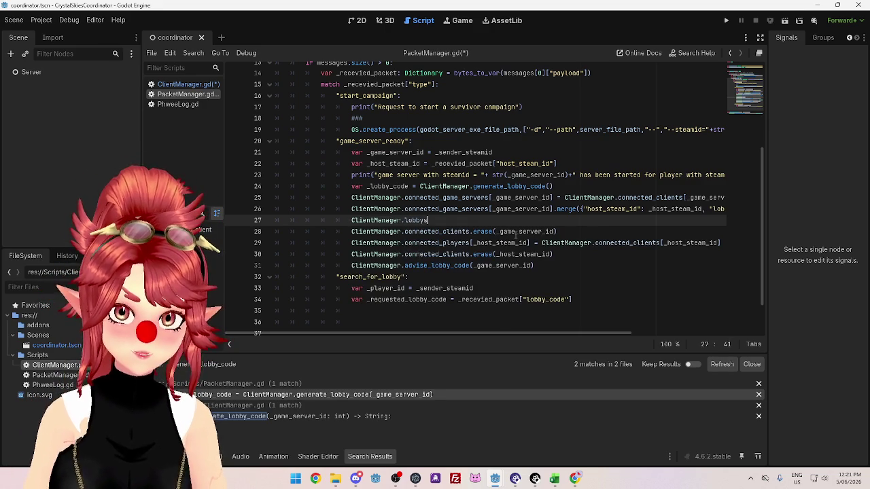
scroll(516, 234, up, 1)
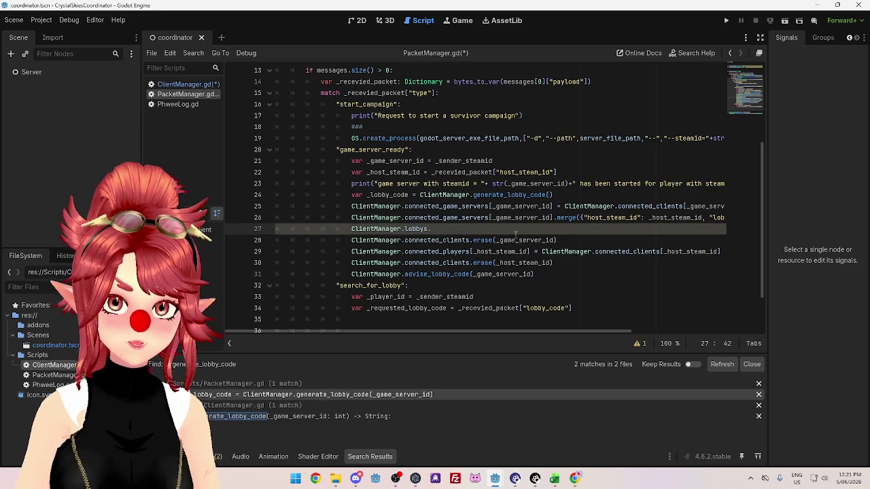
click(183, 84)
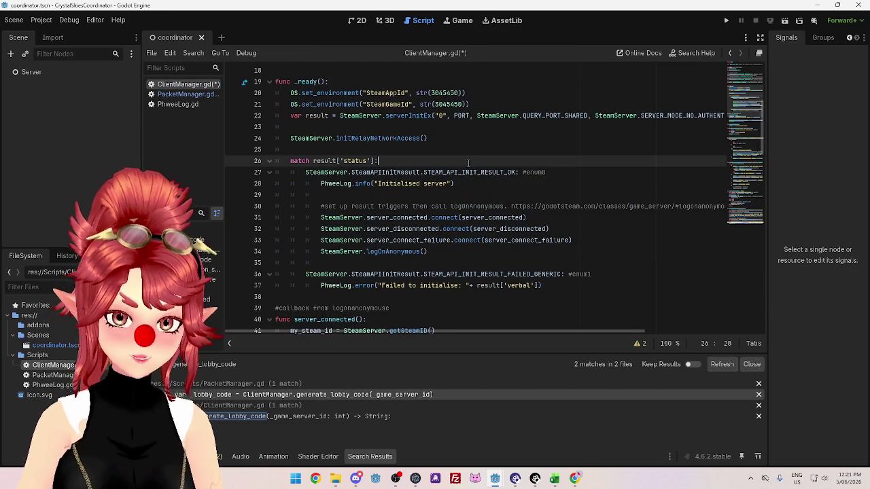
click(210, 95)
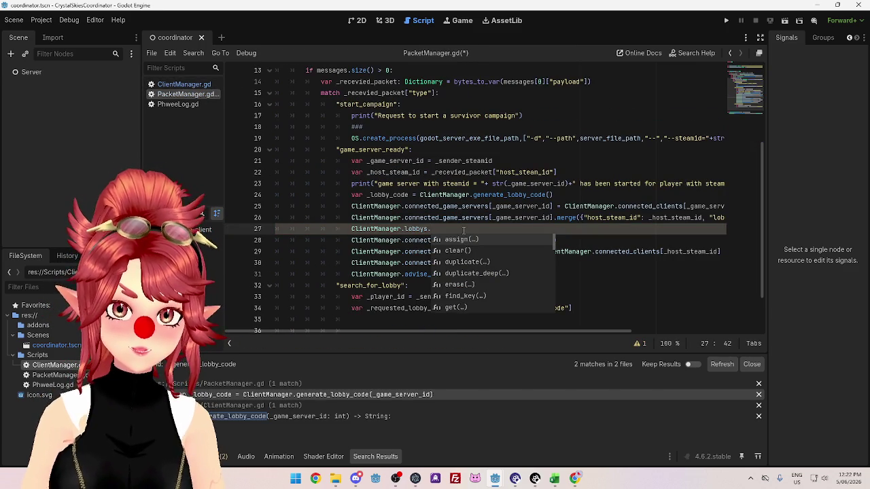
key(BackSpace)
text([])
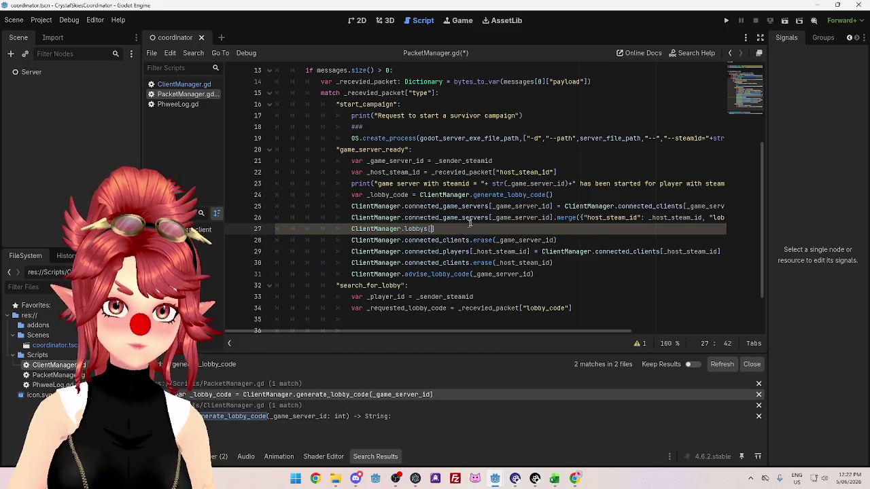
drag(510, 333, 628, 333)
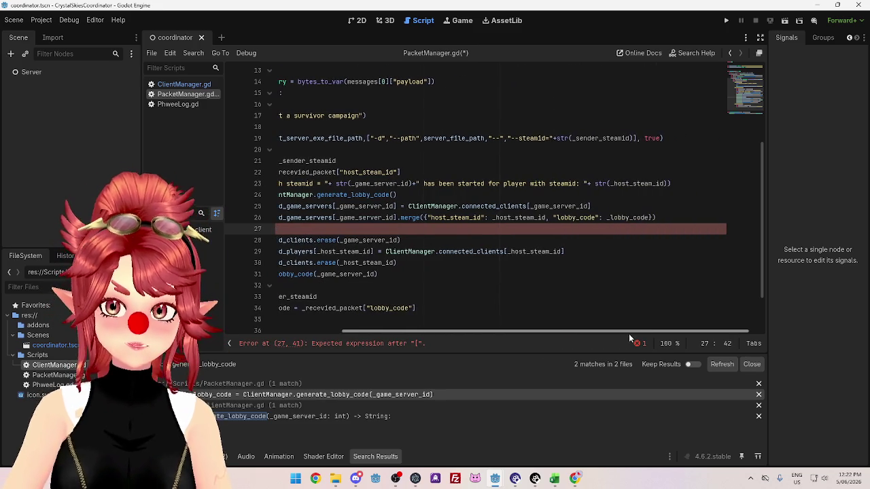
drag(606, 217, 650, 218)
key(ctrl+c)
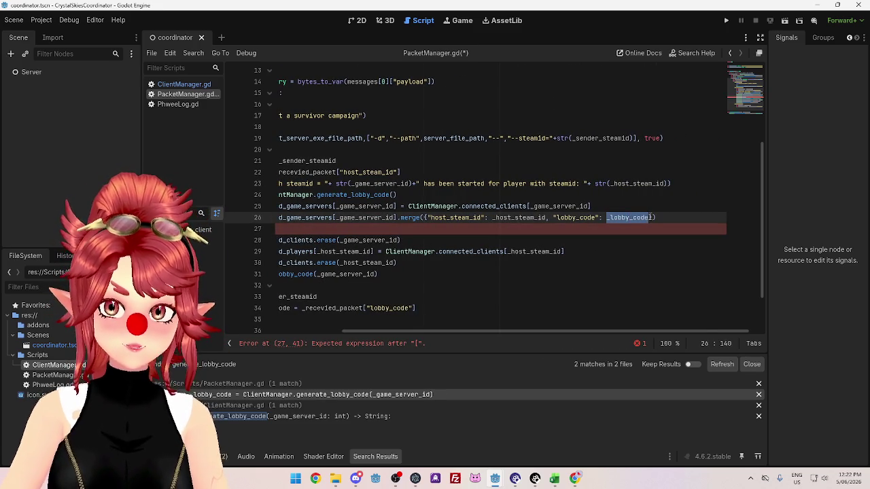
drag(500, 331, 380, 326)
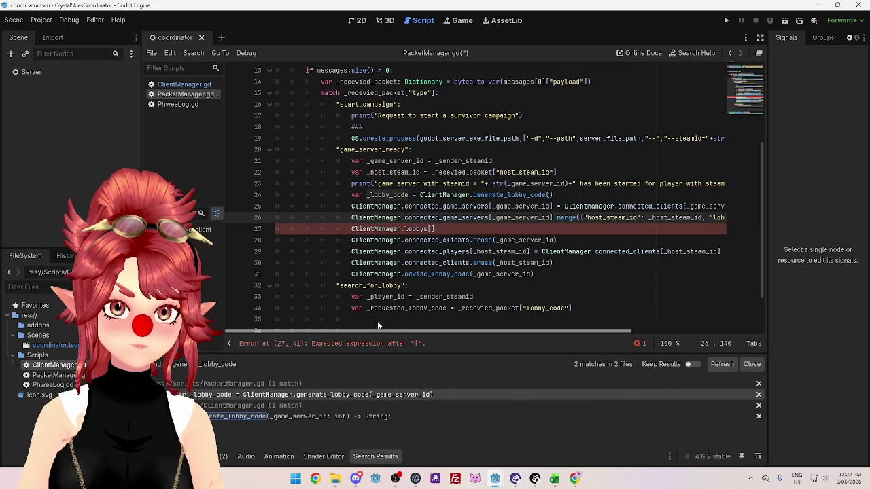
click(432, 230)
key(ctrl+v)
text(] )
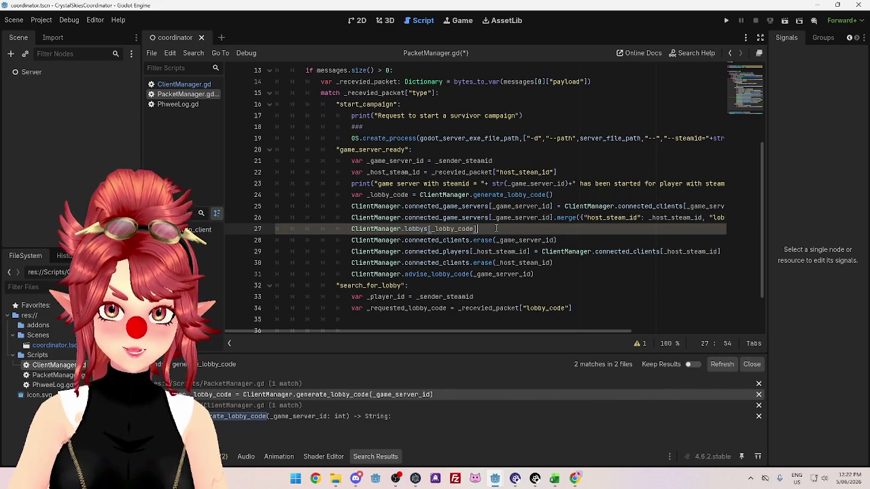
text(=)
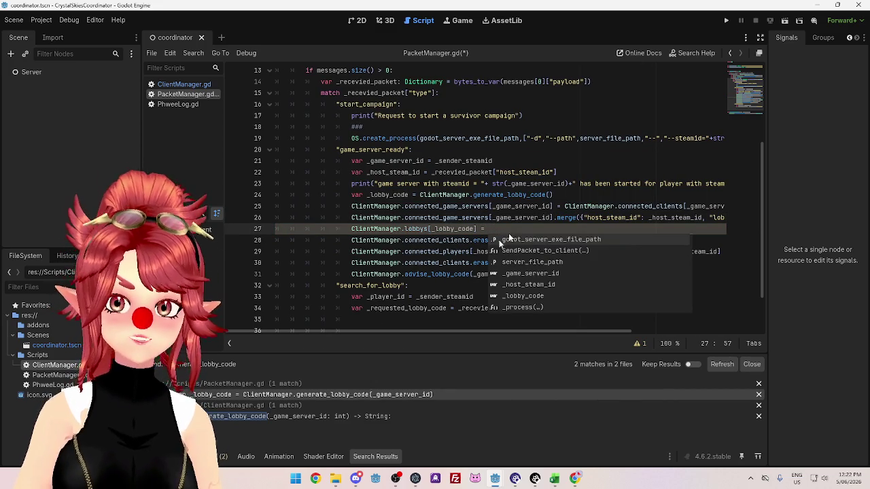
key(Escape)
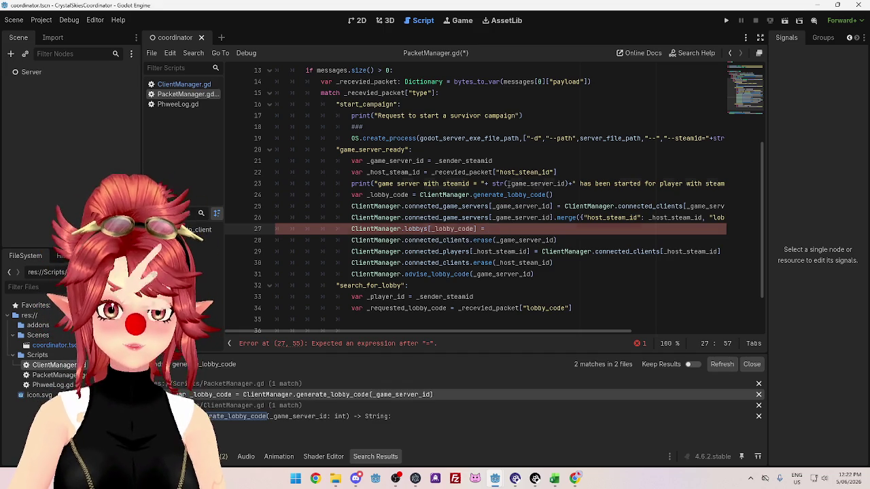
Assign it the dictionary {"server_steam_id": _game_server_id}.
double_click(520, 184)
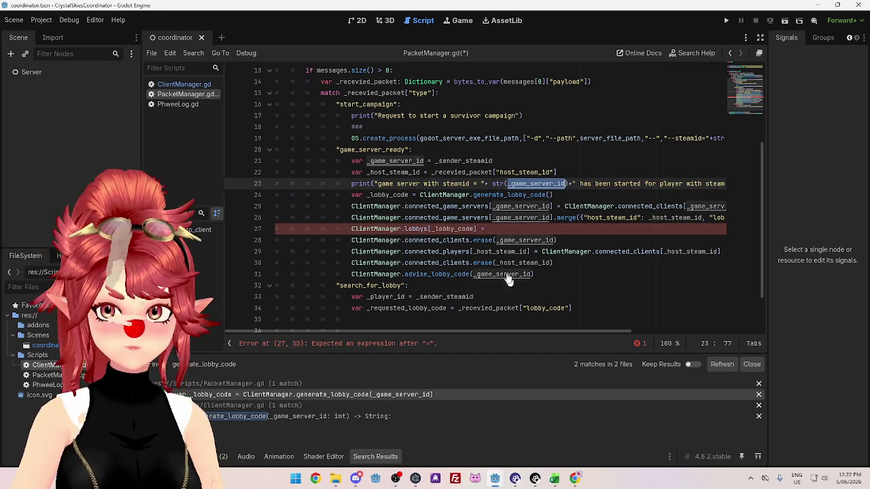
click(499, 229)
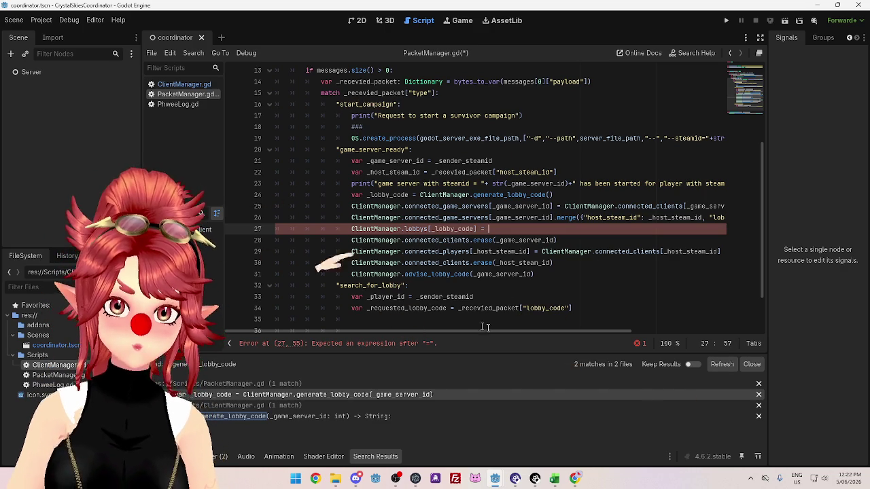
mouse_move(593, 332)
mouse_down()
mouse_move(700, 343)
mouse_move(597, 327)
mouse_up()
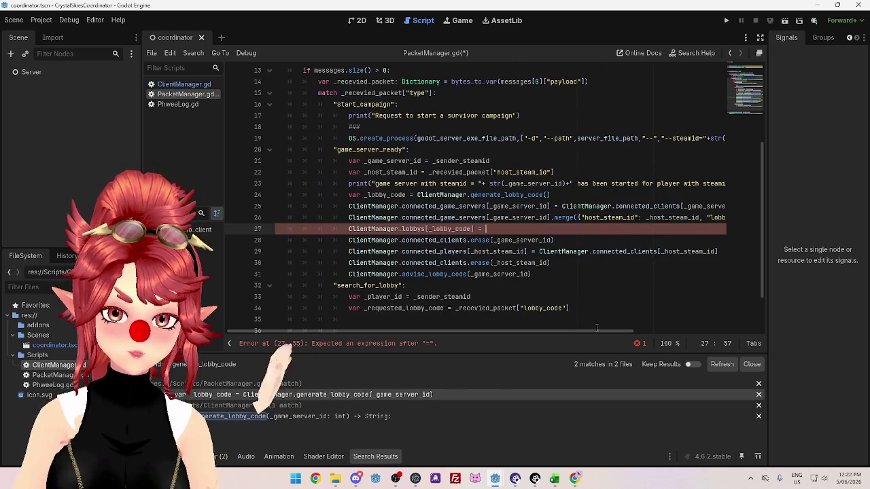
text({)
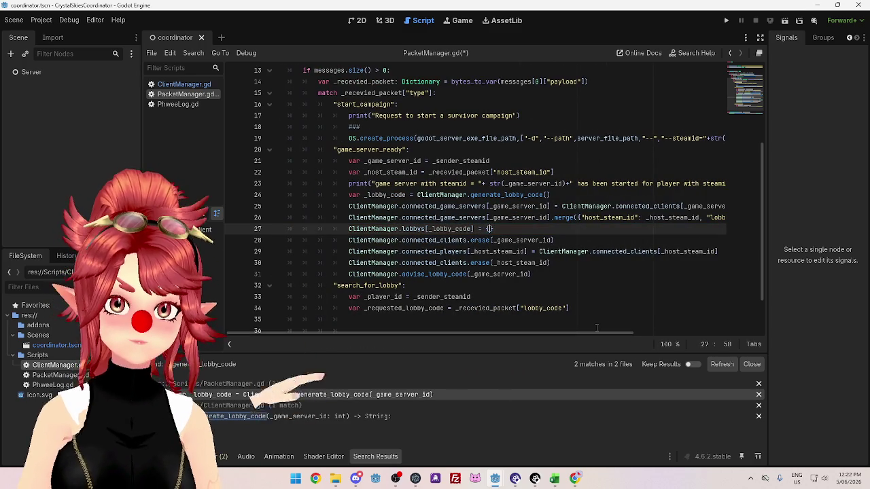
text(_game_server_id)
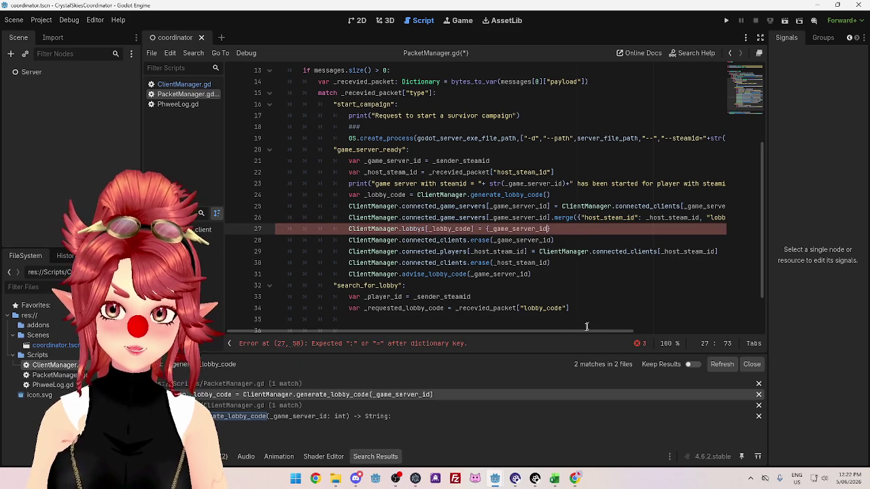
mouse_move(584, 330)
mouse_down()
mouse_move(669, 340)
mouse_move(572, 329)
mouse_up()
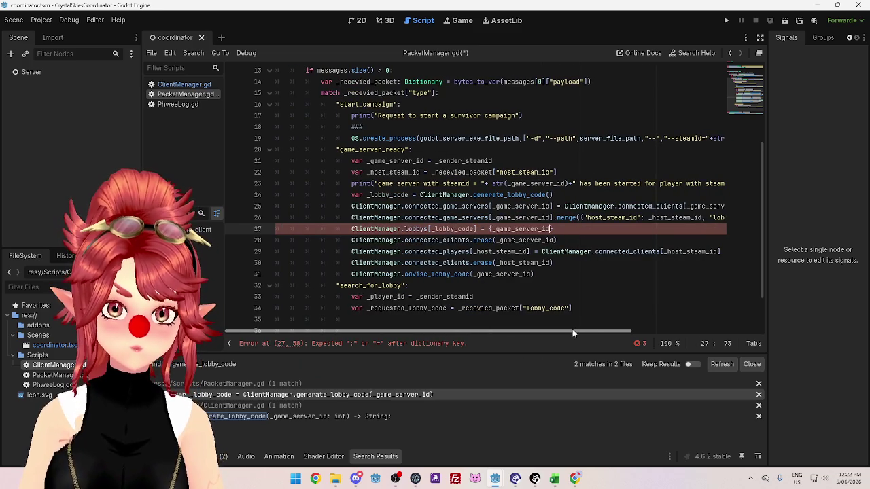
text("")
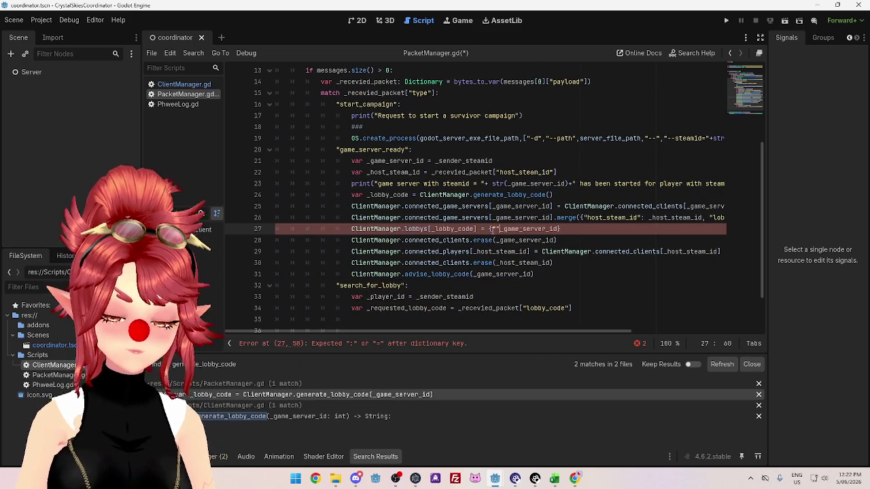
text(st)
key(BackSpace)
key(BackSpace)
text(server)
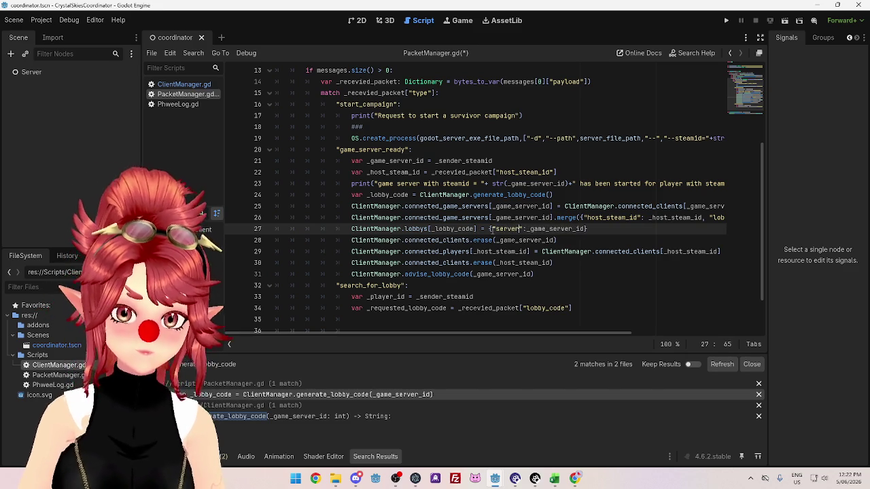
text(_steam_id":)
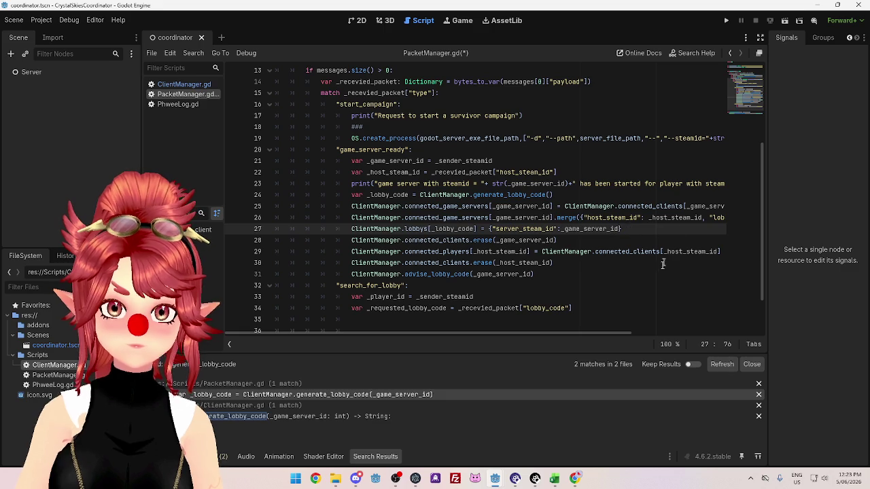
key(Down)
key(Down)
key(Down)
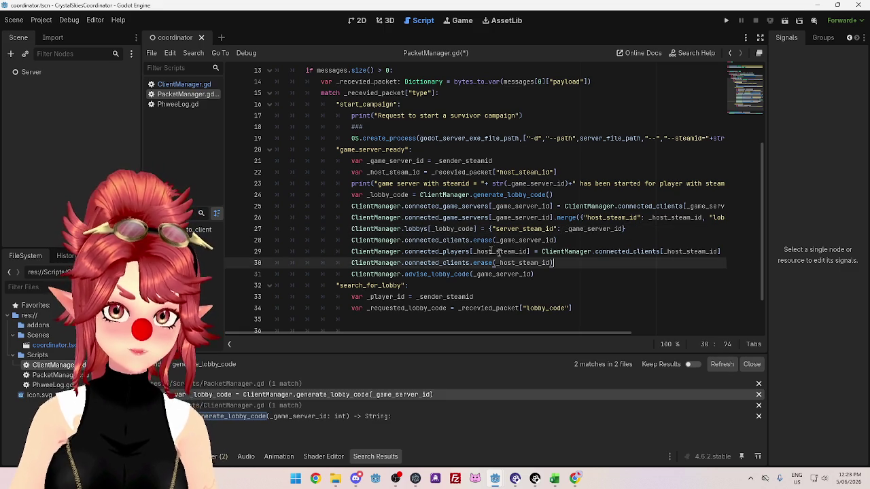
Review the connected_clients reference on line 29 and save PacketManager.gd.
click(602, 239)
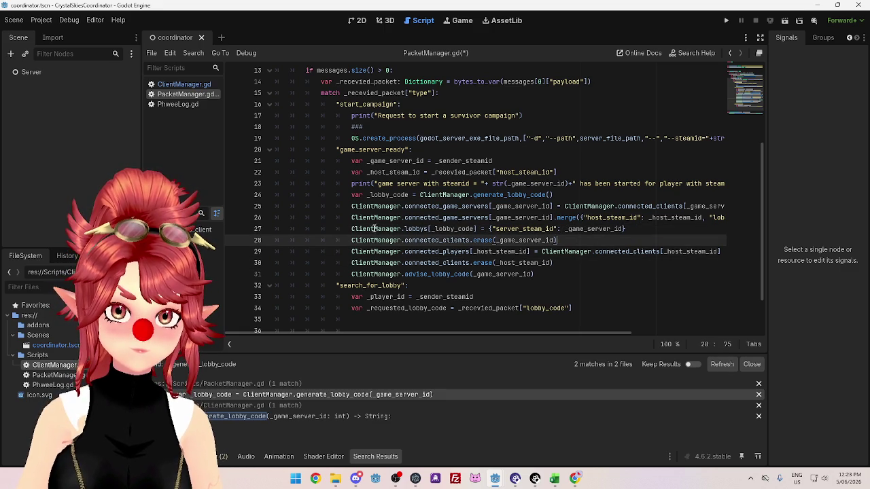
drag(375, 228, 475, 228)
click(645, 218)
click(602, 228)
click(632, 251)
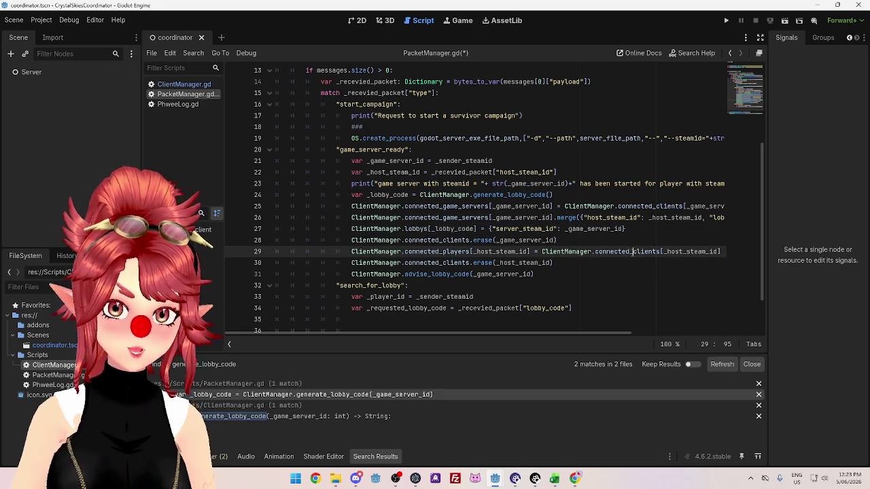
mouse_move(631, 252)
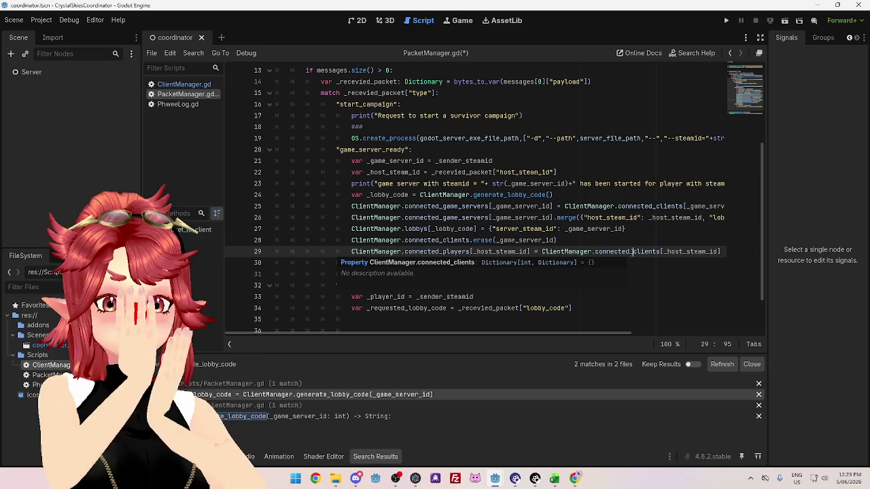
click(591, 241)
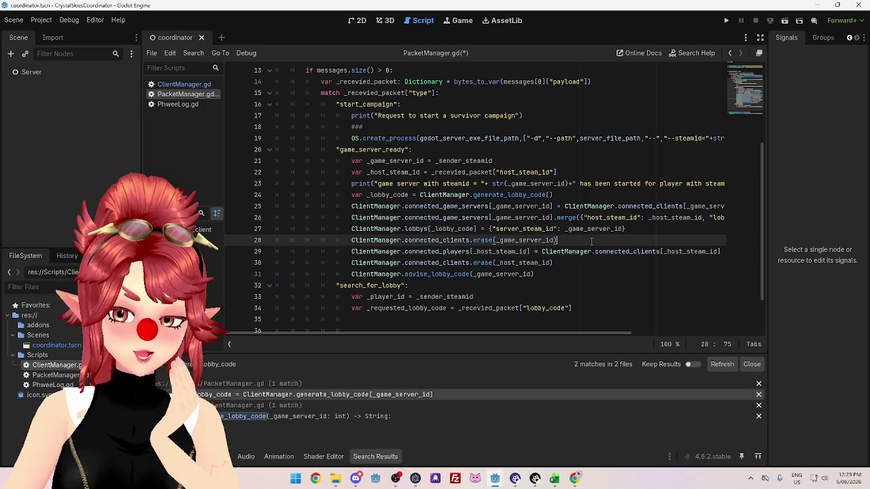
mouse_move(429, 202)
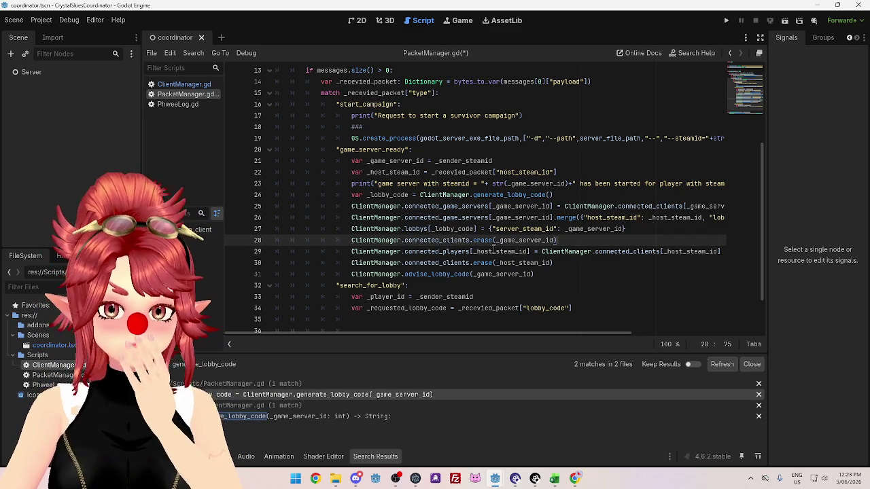
key(ctrl+s)
Check ClientManager.gd, then add a blank line 35 after the requested lobby code line in search_for_lobby.
mouse_move(606, 233)
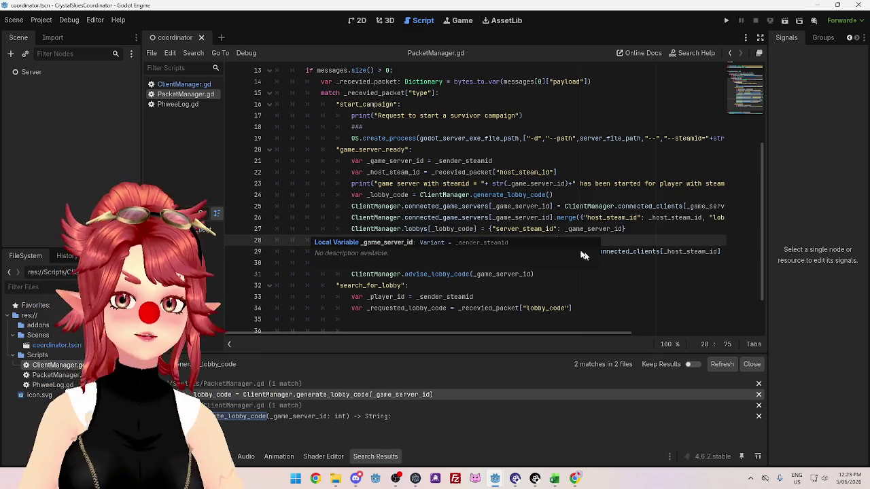
ctrl+click(586, 253)
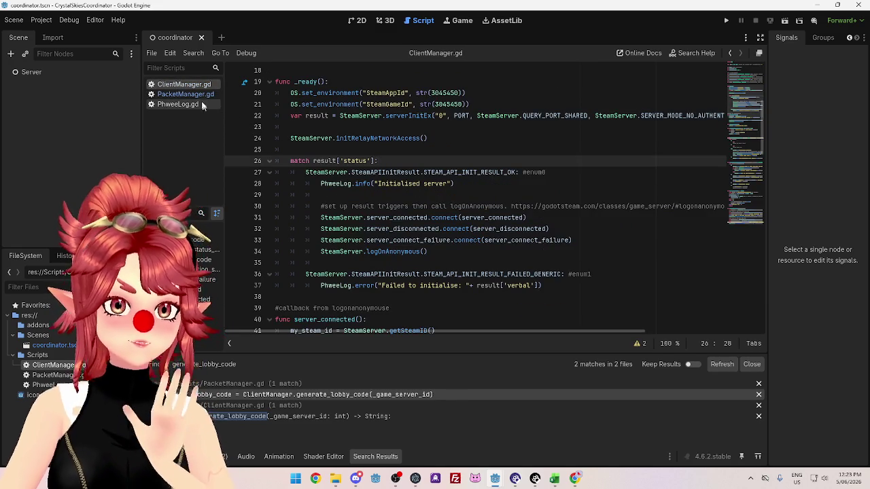
click(185, 94)
scroll(528, 233, down, 1)
scroll(528, 233, up, 4)
scroll(423, 219, down, 4)
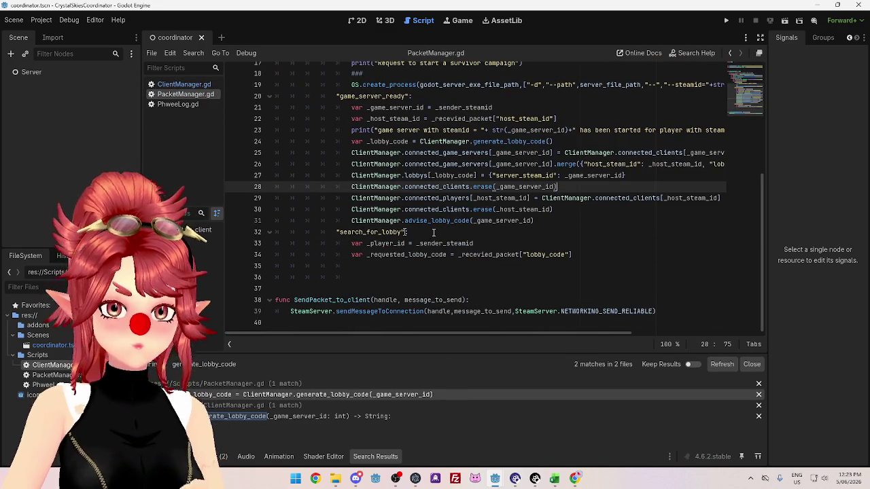
click(582, 253)
key(Return)
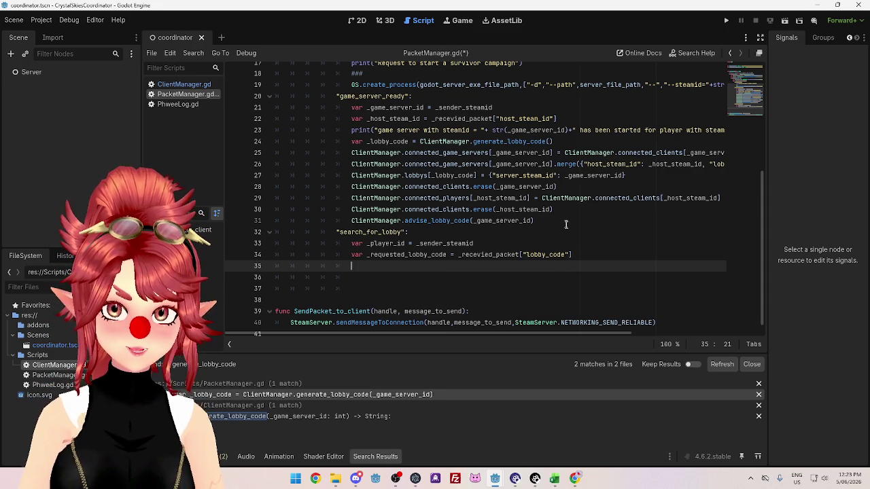
Write var game_server = ClientManager.lobbys[_lobby_code] on line 35, copying the lookup from line 27.
text(gameser)
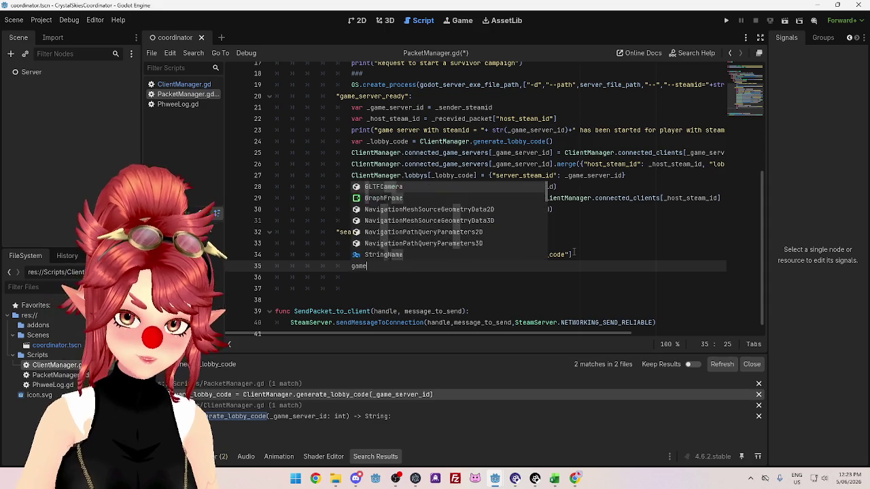
key(BackSpace)
key(BackSpace)
key(BackSpace)
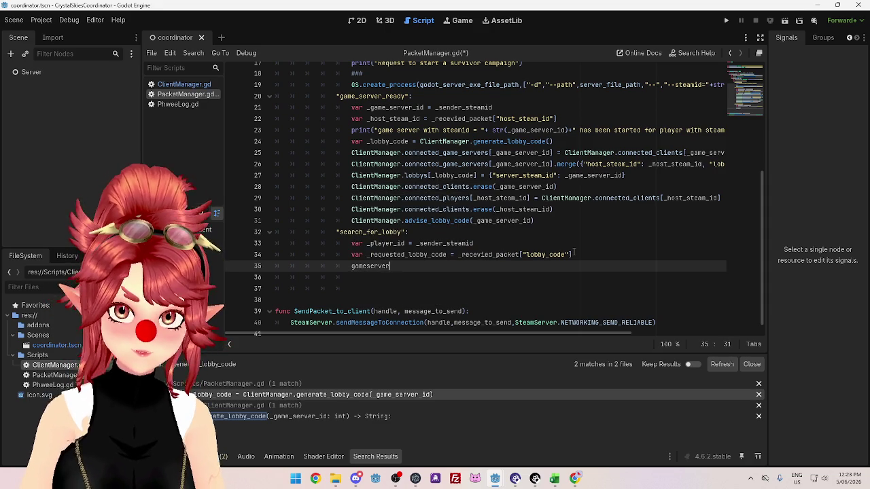
key(BackSpace)
key(BackSpace)
text(var)
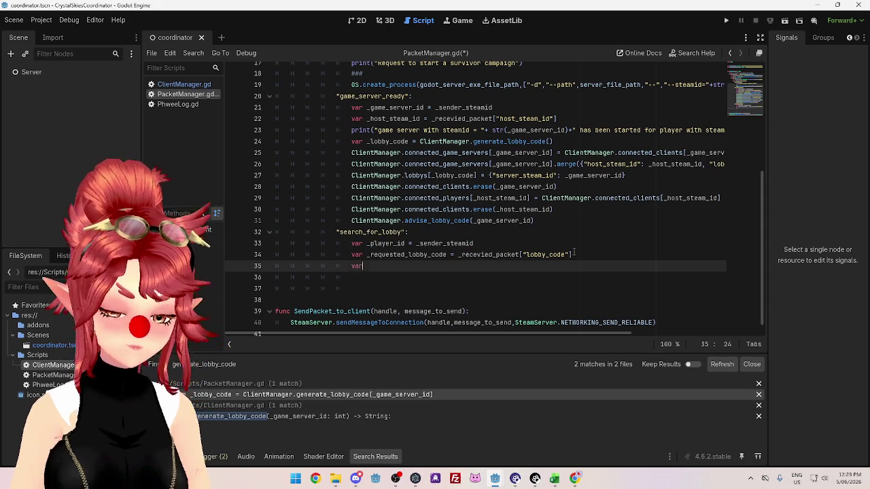
text( game_server )
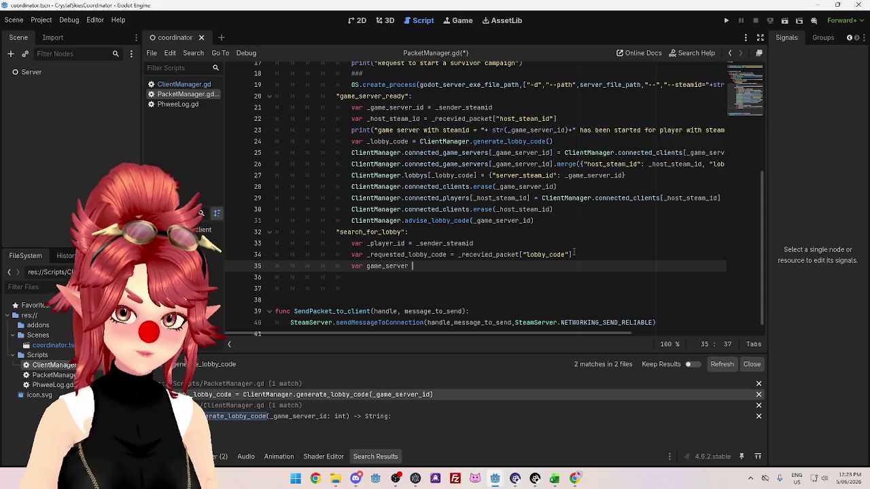
text(= l)
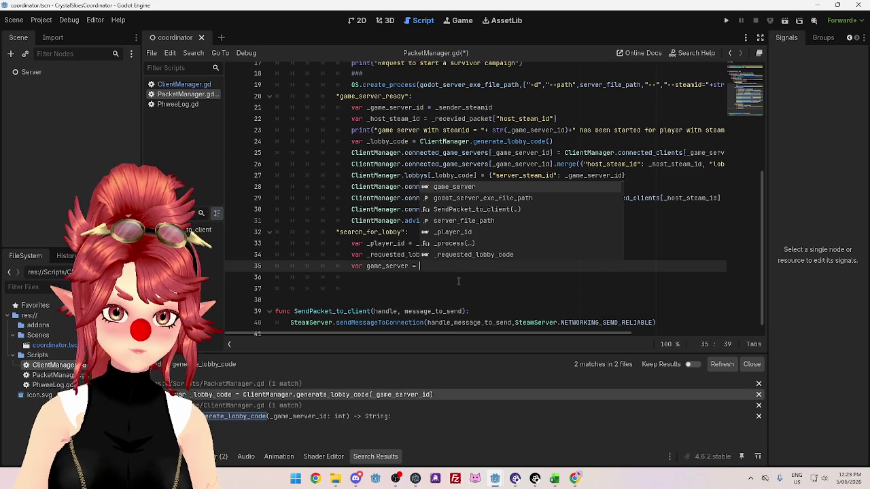
key(BackSpace)
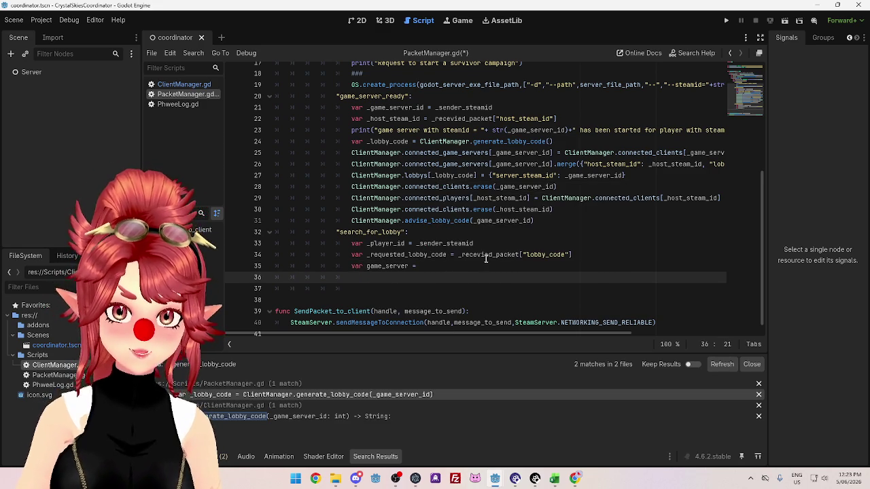
shift+click(490, 254)
click(432, 276)
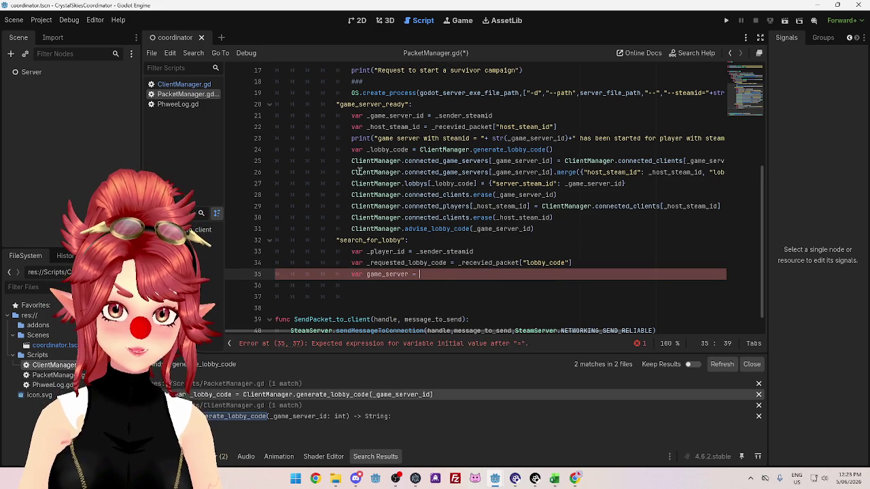
drag(352, 185, 476, 185)
key(ctrl+c)
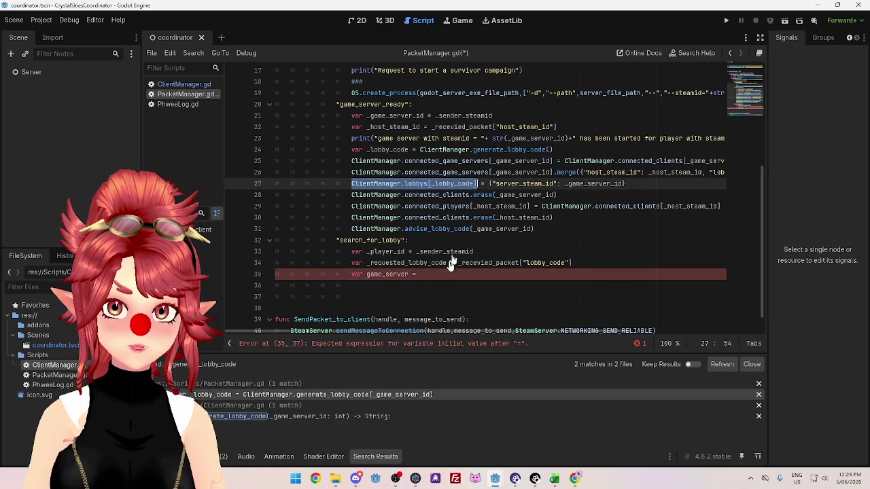
click(446, 275)
key(ctrl+v)
Replace _lobby_code with _requested_lobby_code in the new lookup.
click(458, 296)
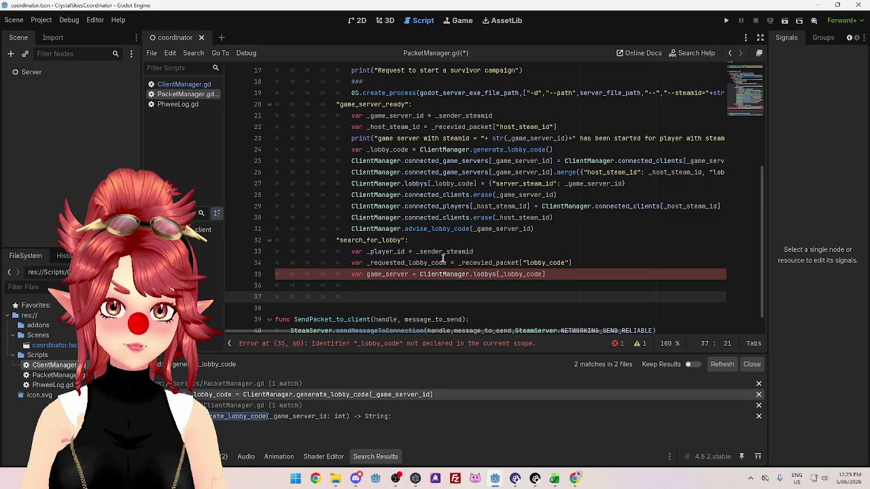
drag(367, 264, 447, 263)
key(ctrl+c)
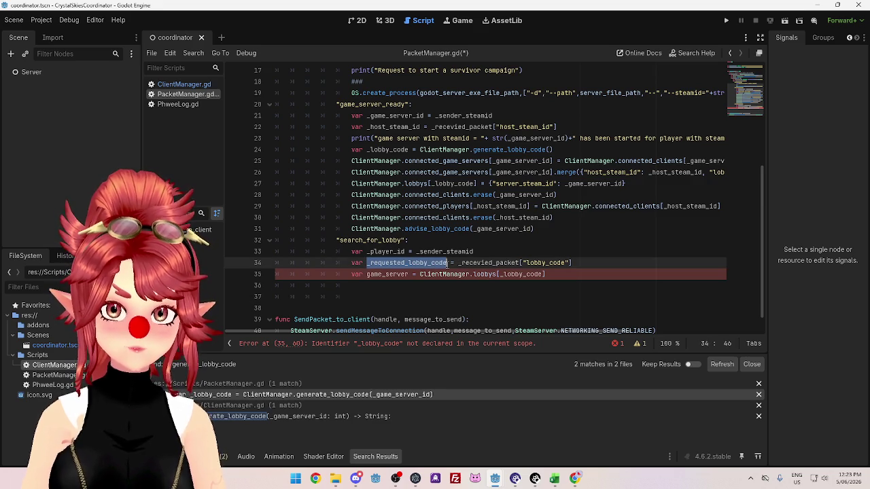
drag(500, 275, 543, 274)
key(ctrl+v)
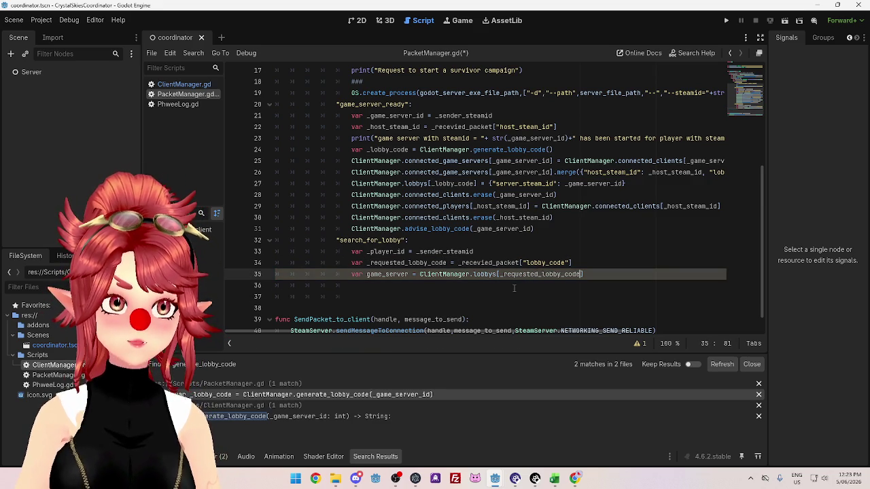
click(514, 288)
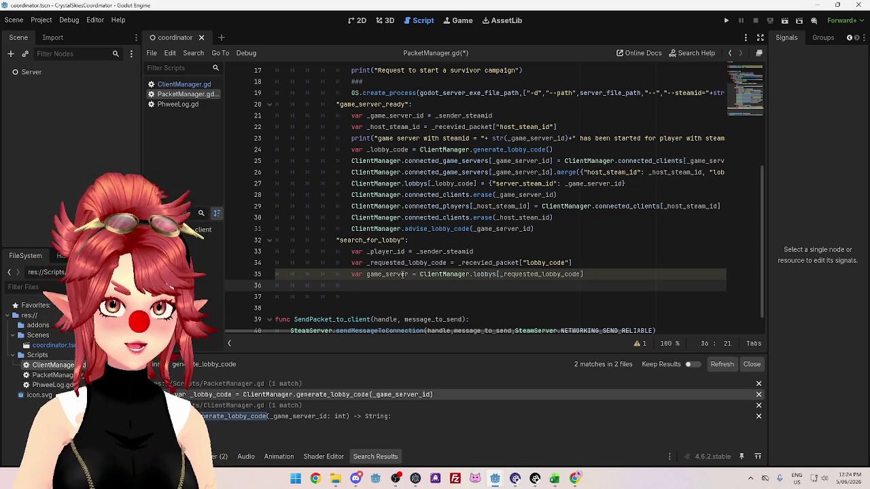
Add print(game_server) on line 36, leaving the caret on empty line 37.
text(print()
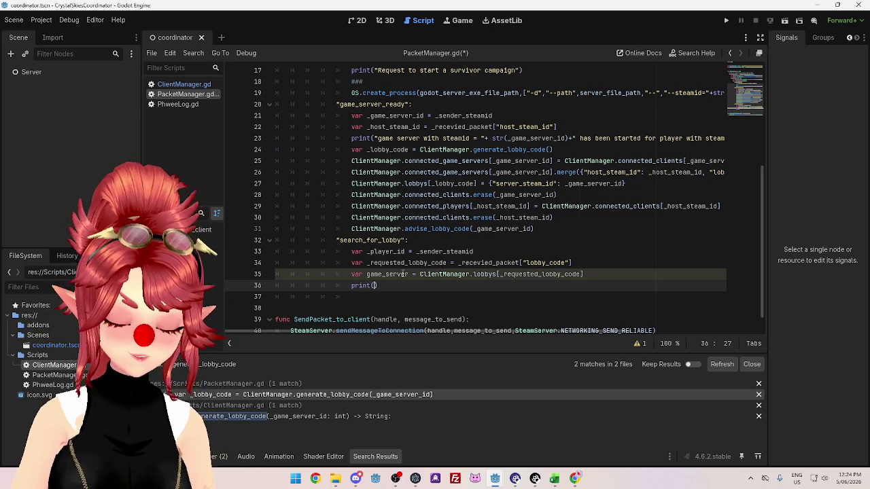
text(game_ser)
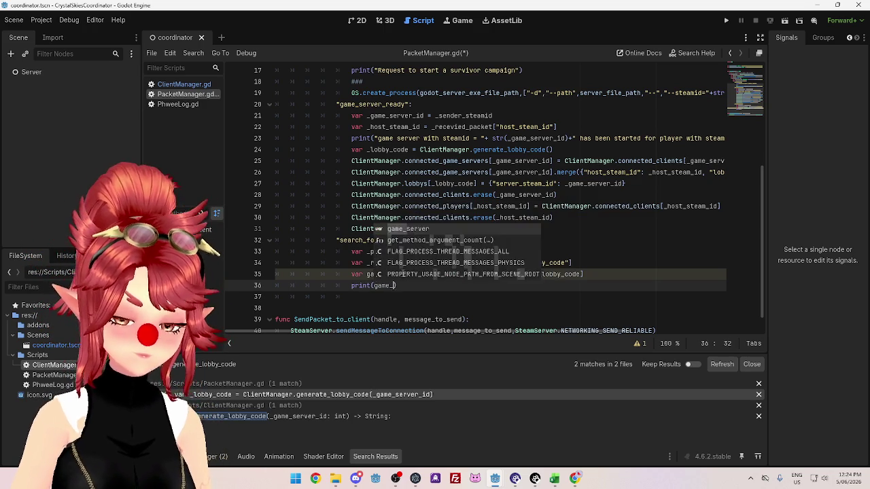
key(Return)
click(443, 298)
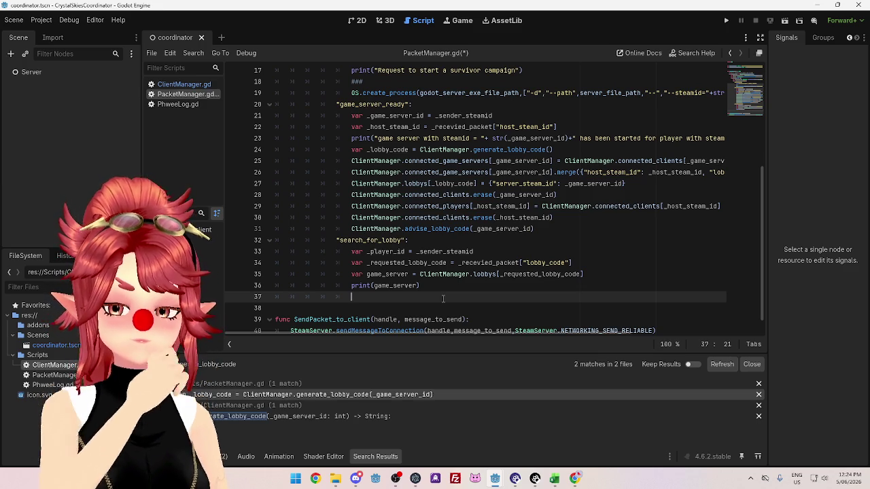
scroll(558, 193, down, 1)
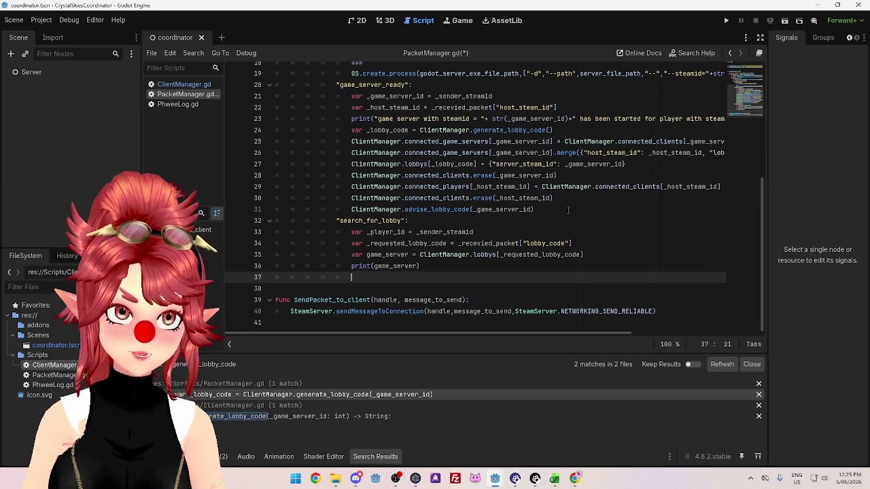
click(440, 264)
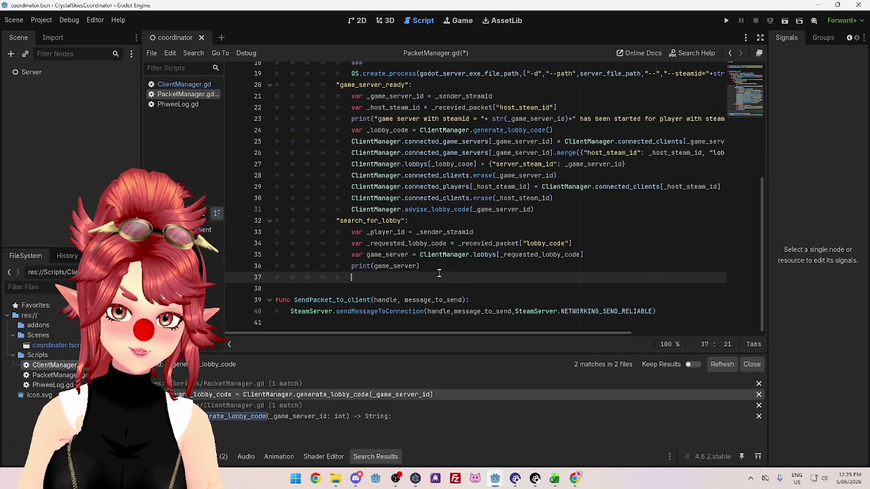
click(438, 277)
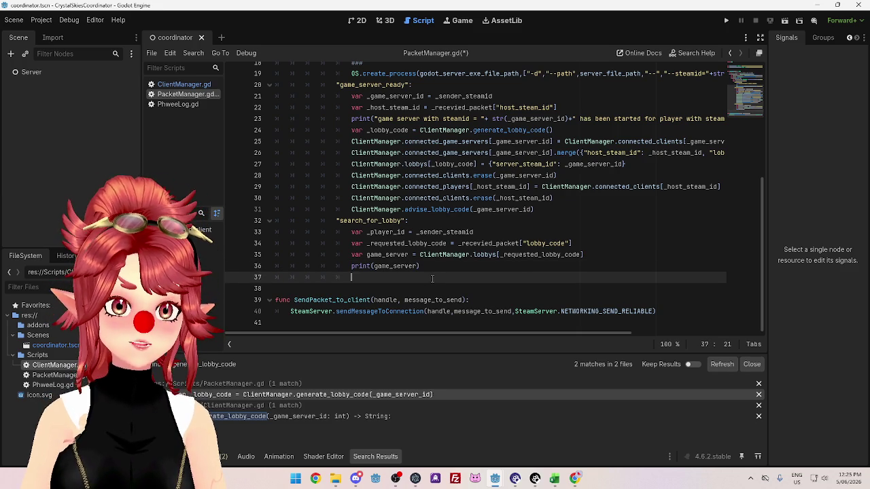
key(Up)
click(430, 277)
key(Up)
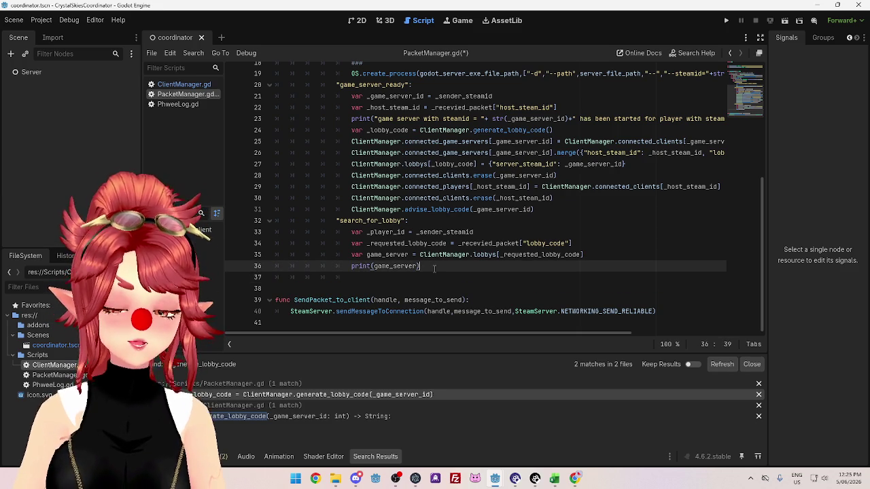
click(438, 278)
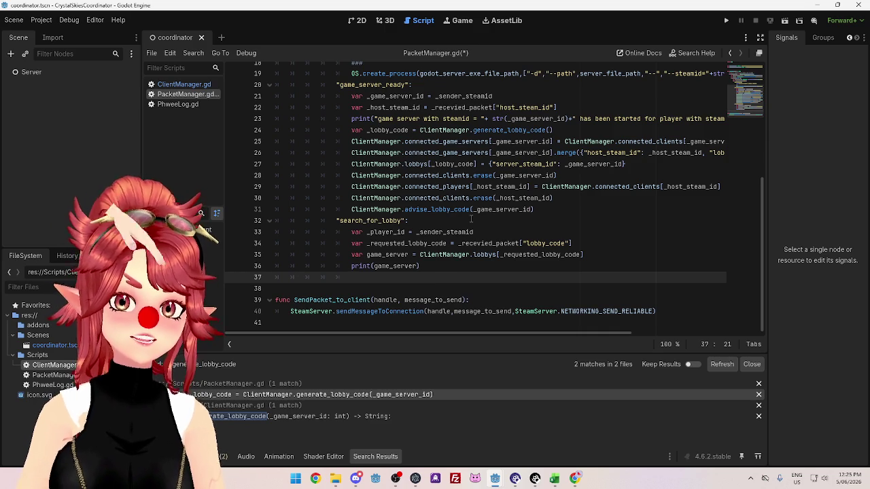
mouse_move(469, 209)
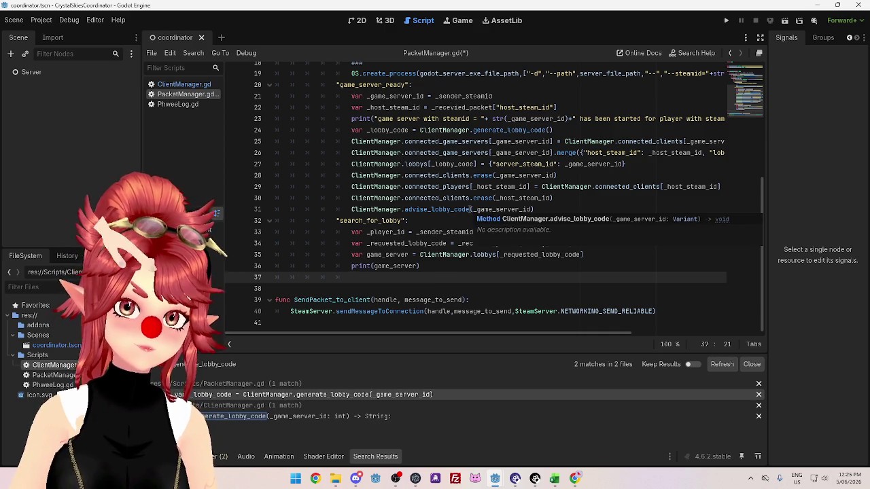
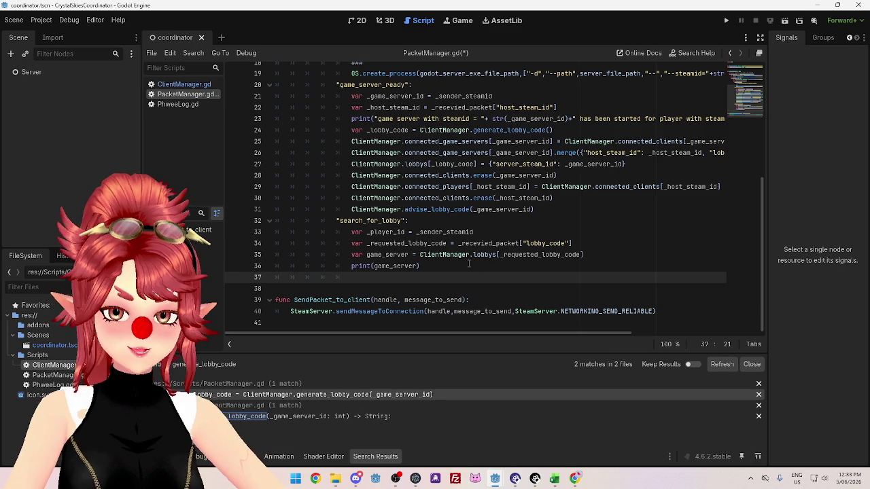
key(shift+Home)
click(438, 277)
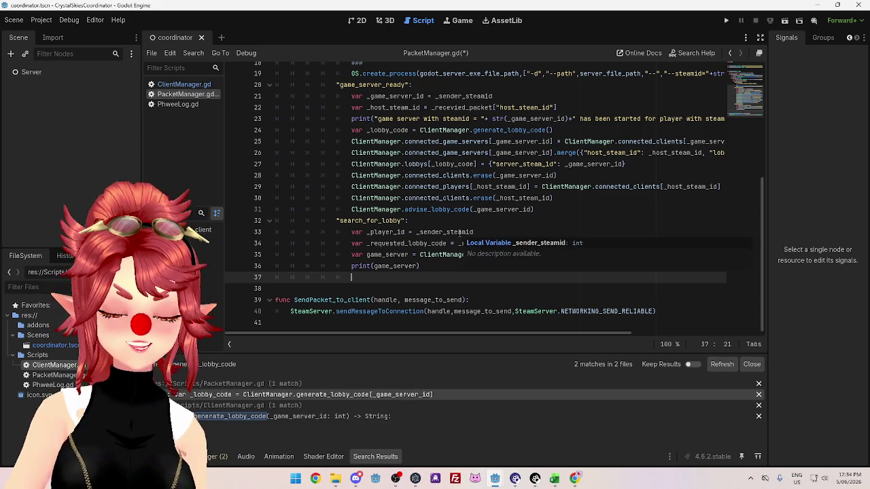
click(412, 254)
click(406, 231)
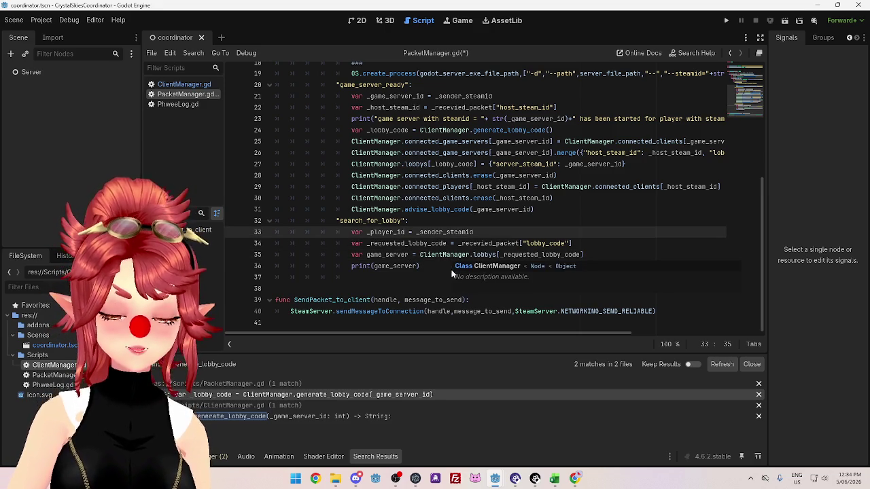
click(429, 266)
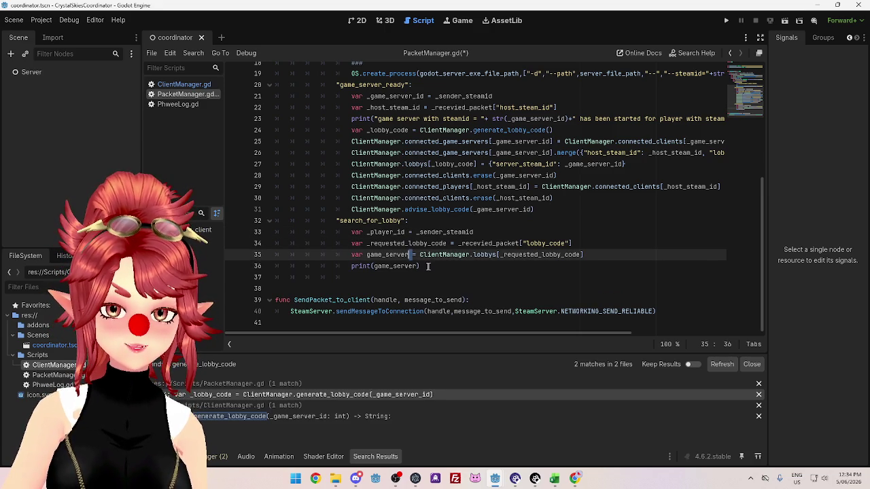
click(411, 254)
click(406, 232)
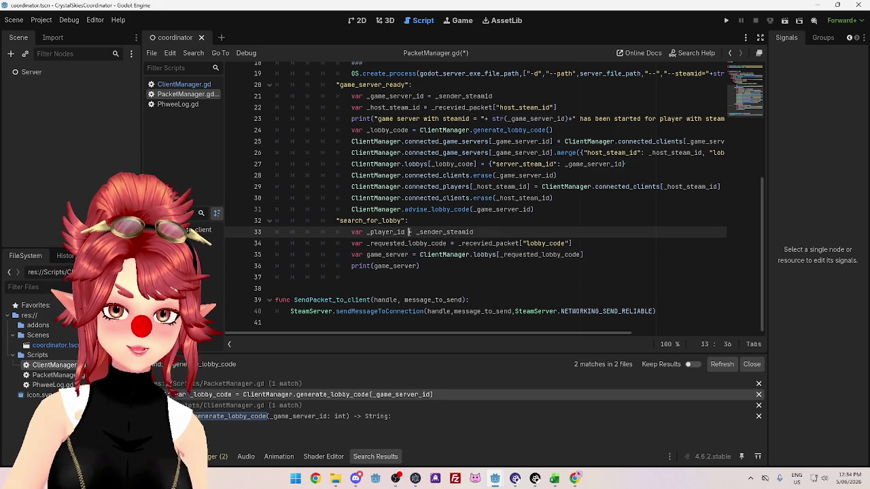
drag(406, 231, 416, 231)
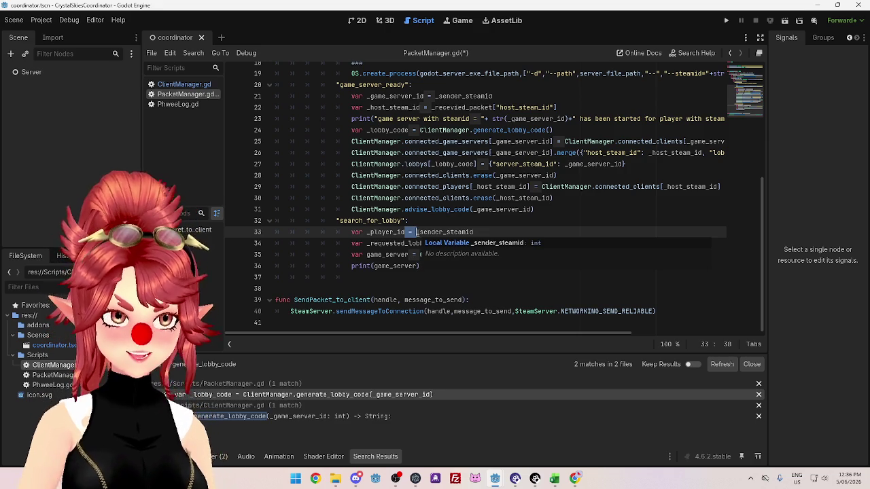
click(486, 274)
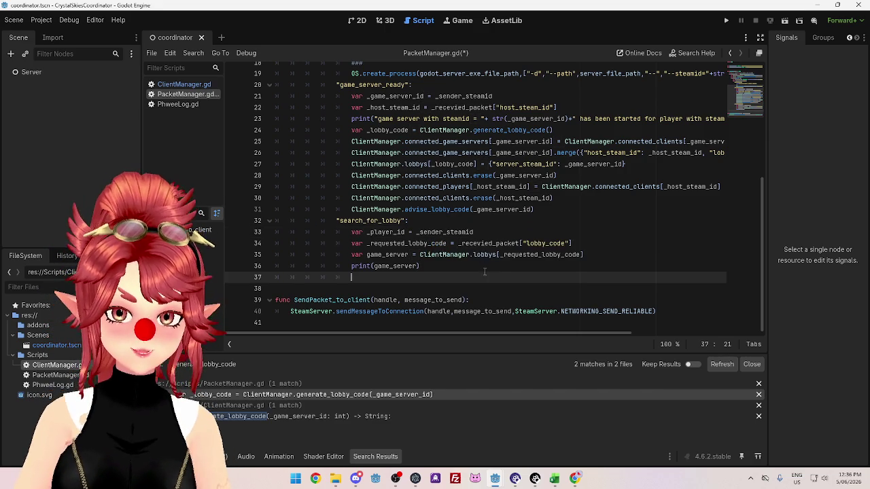
click(464, 266)
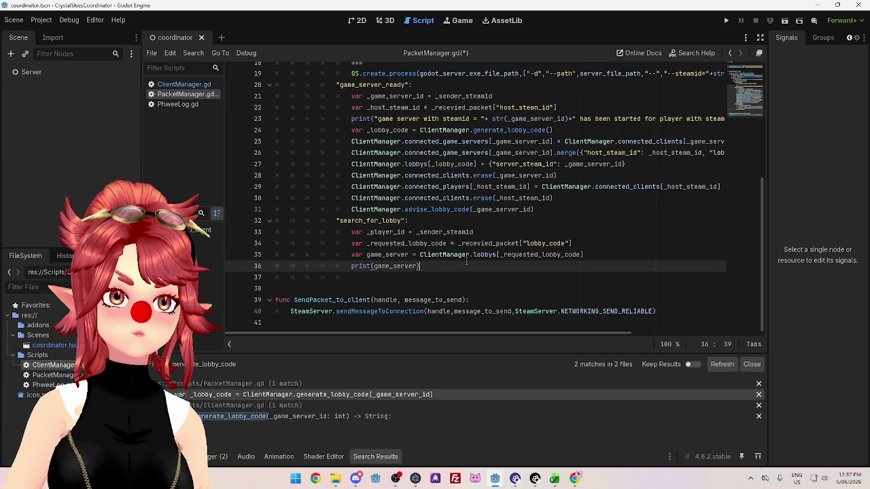
click(449, 283)
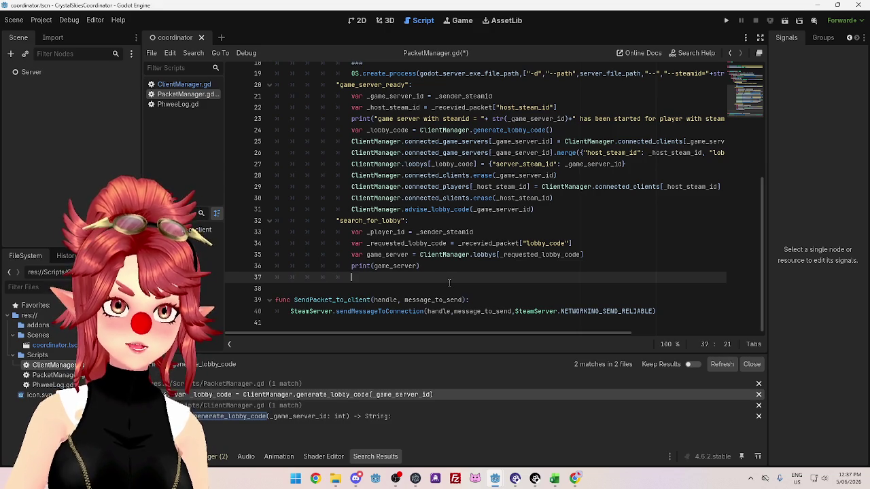
click(449, 270)
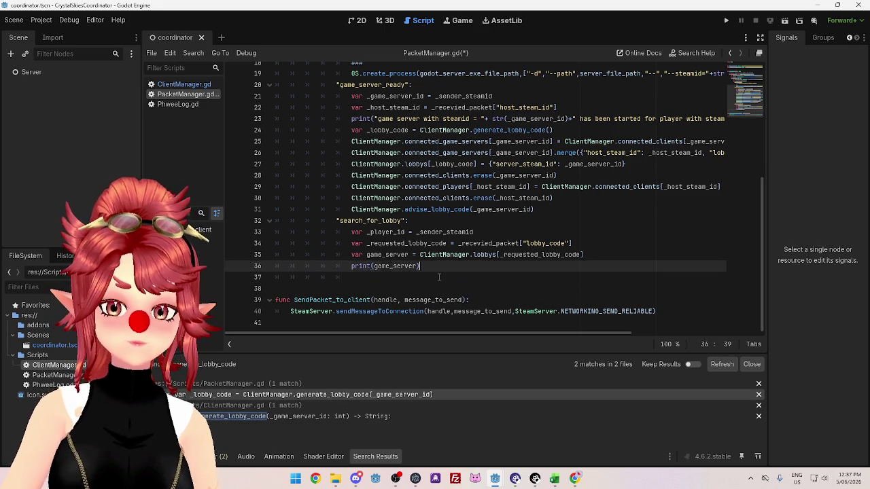
click(439, 277)
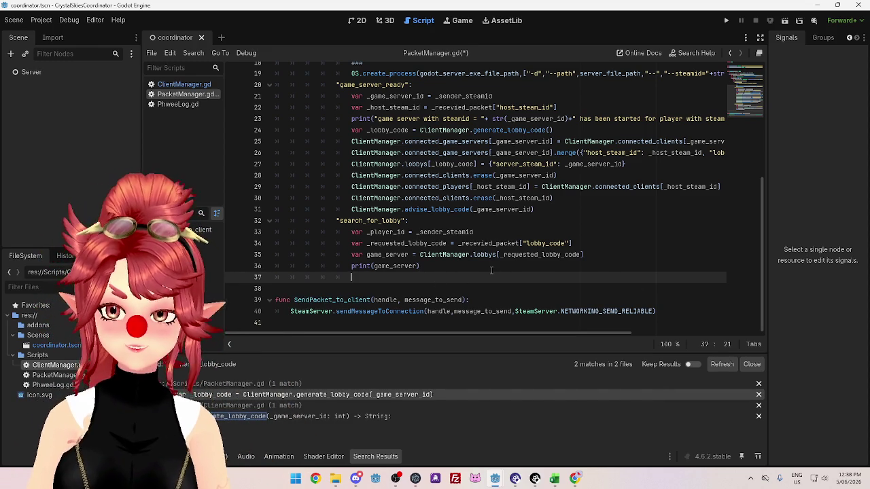
scroll(456, 238, up, 1)
scroll(455, 221, down, 1)
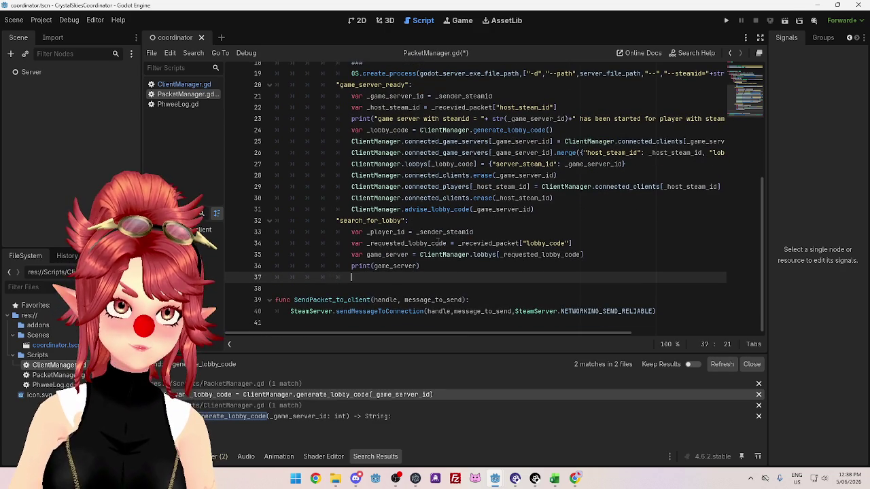